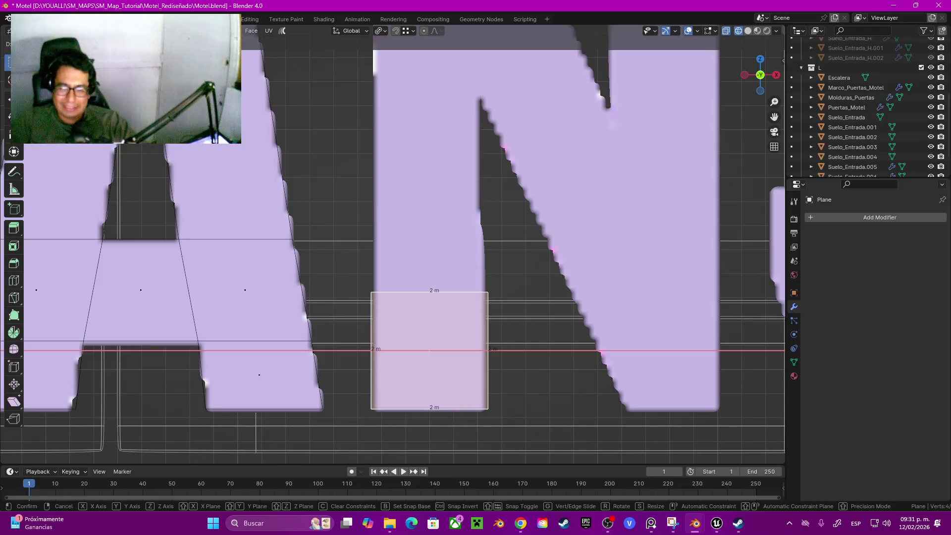
# Place an X-constrained copy of the plane at the foot of the N's diagonal.
pyautogui.click(388, 334)
pyautogui.scroll(-3, 389, 334)
pyautogui.press('g')
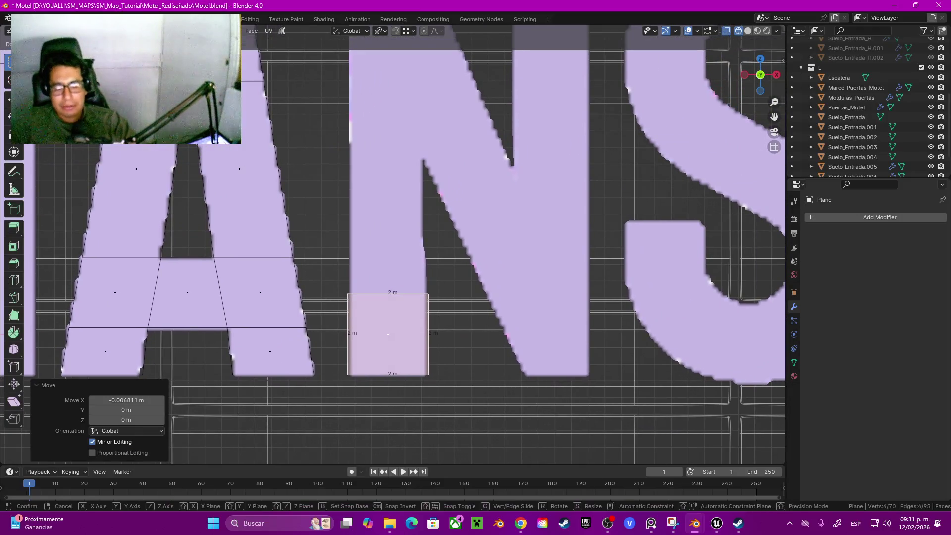
pyautogui.press('x')
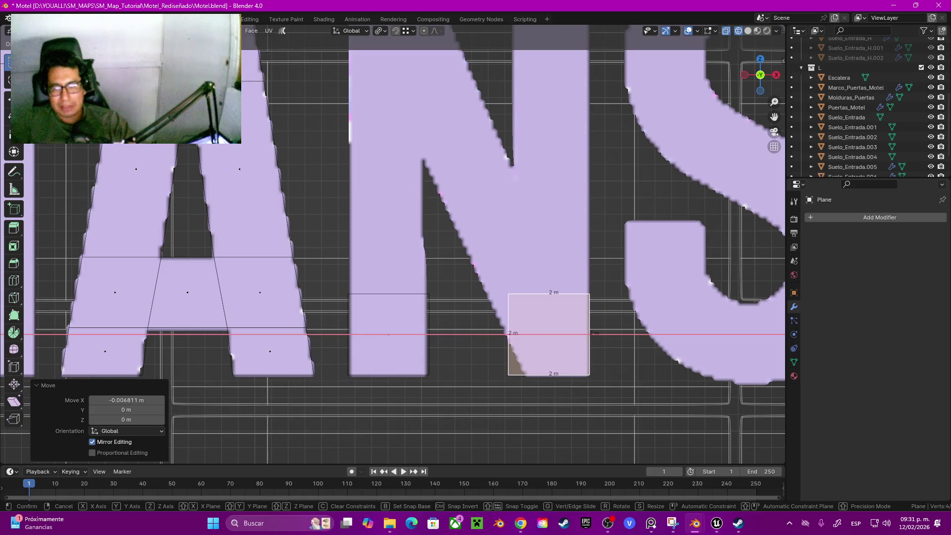
pyautogui.click(549, 334)
# Duplicate the 2 m square from the N's left foot to the top of its right stem.
pyautogui.click(388, 335)
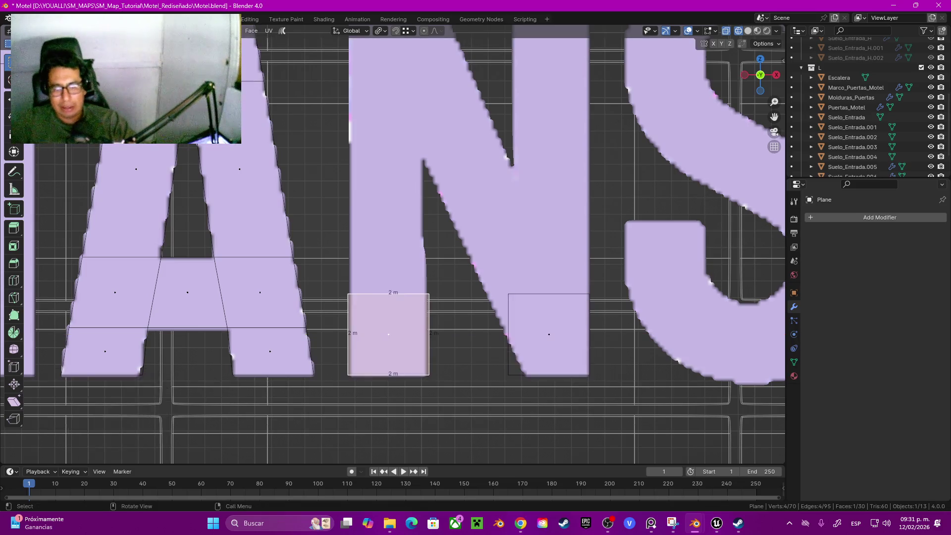
pyautogui.scroll(-2, 389, 335)
pyautogui.keyDown('shift'); pyautogui.moveTo(389, 307); pyautogui.dragTo(386, 373, button='middle'); pyautogui.keyUp('shift')
pyautogui.hotkey('shift', 'd')
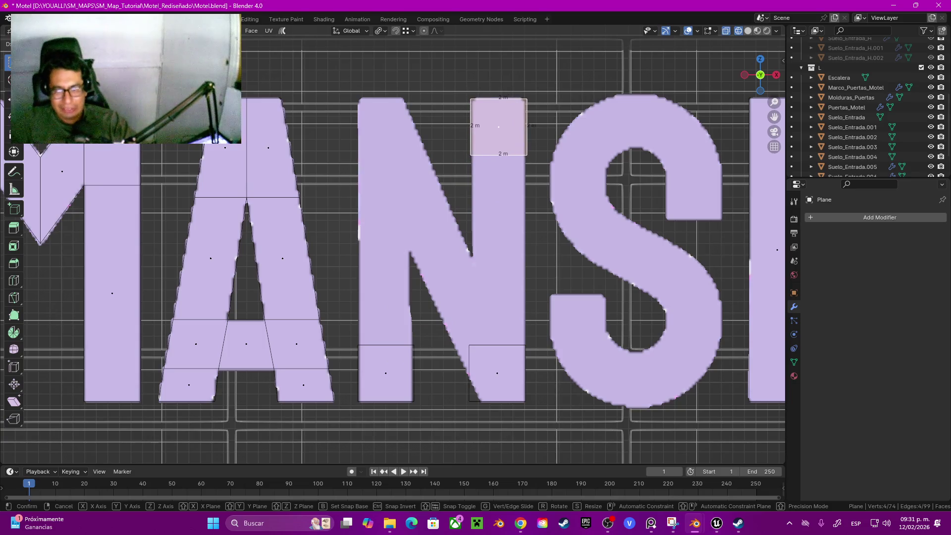
pyautogui.press('Return')
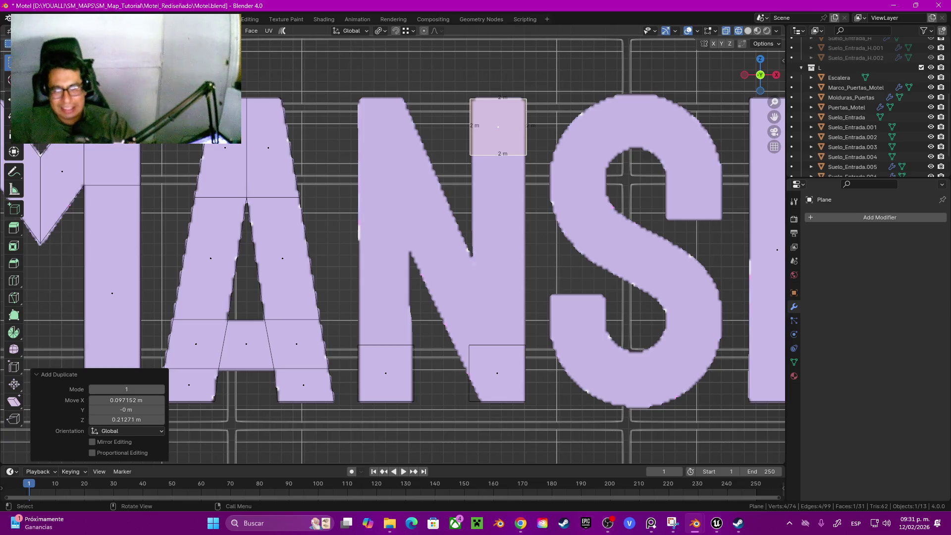
# Stretch the stem pieces on Z: foot square's top edge up, upper square's bottom edge down.
pyautogui.press('2')
pyautogui.click(388, 345)
pyautogui.keyDown('shift'); pyautogui.moveTo(389, 345); pyautogui.dragTo(388, 379, button='middle'); pyautogui.keyUp('shift')
pyautogui.press('g')
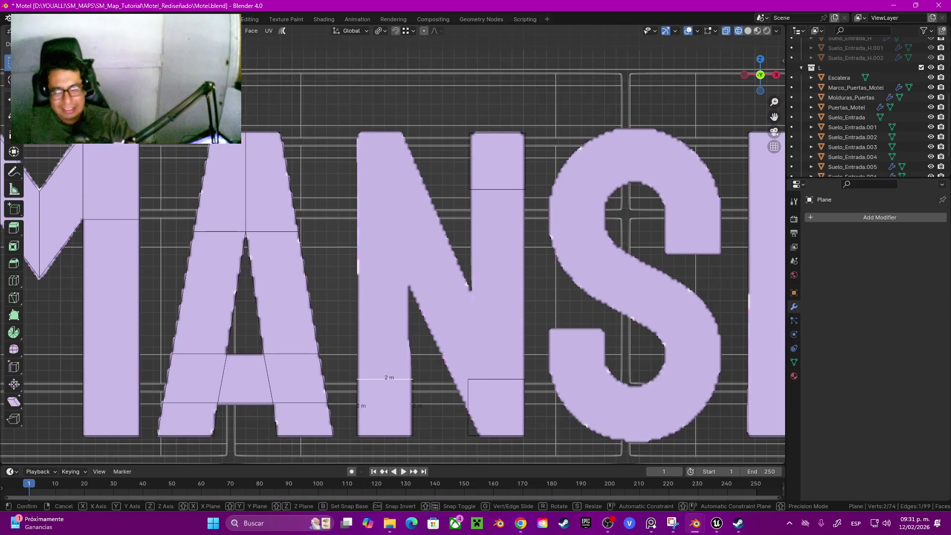
pyautogui.press('z')
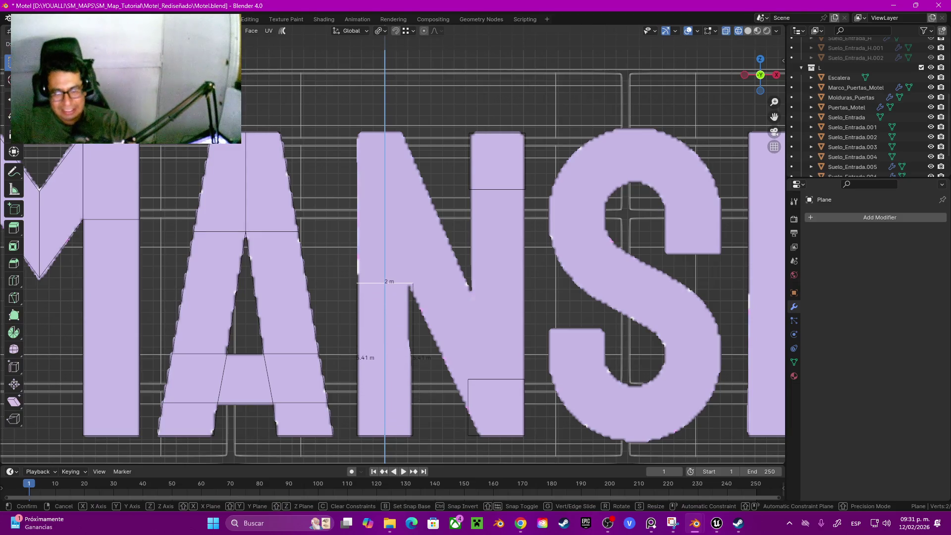
pyautogui.press('Return')
pyautogui.click(498, 189)
pyautogui.press('g')
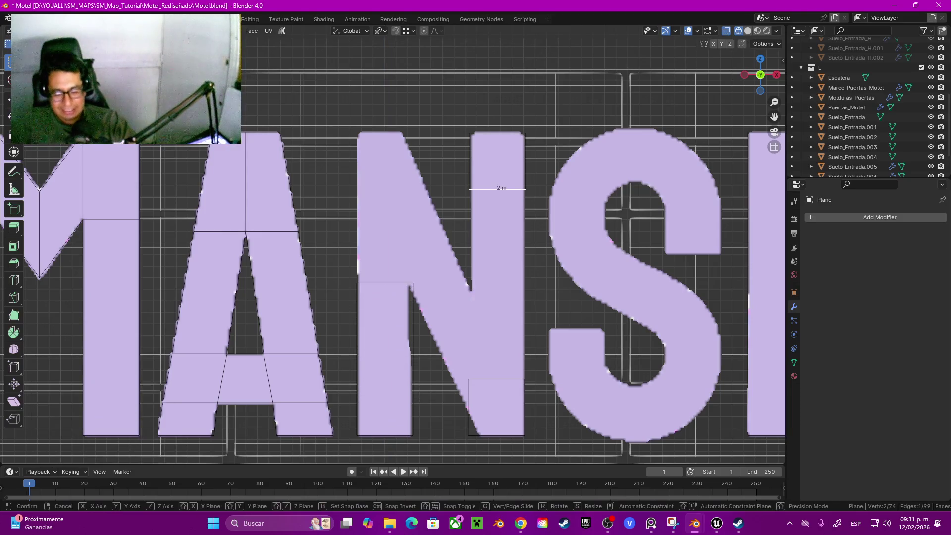
pyautogui.press('z')
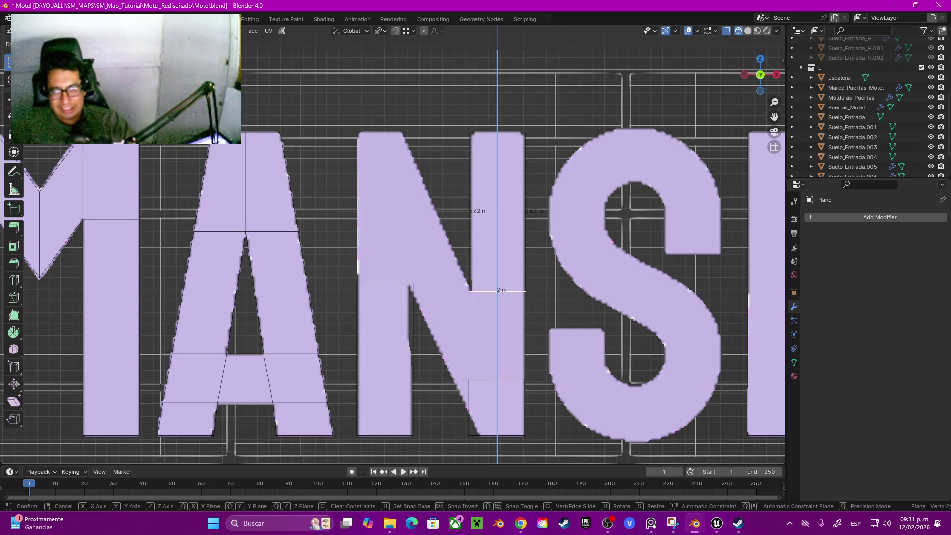
pyautogui.press('Return')
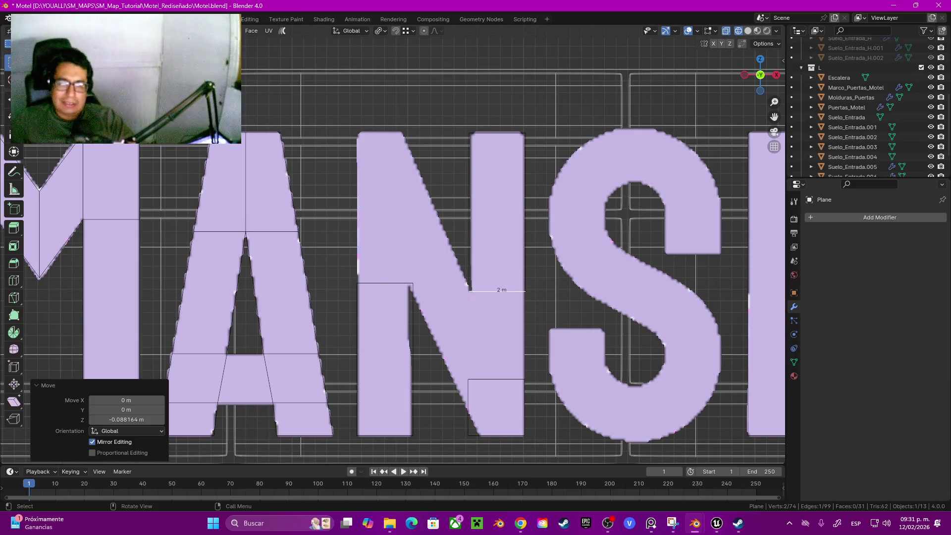
# Move the selected vertex vertically onto the letter's baseline.
pyautogui.press('1')
pyautogui.press('g')
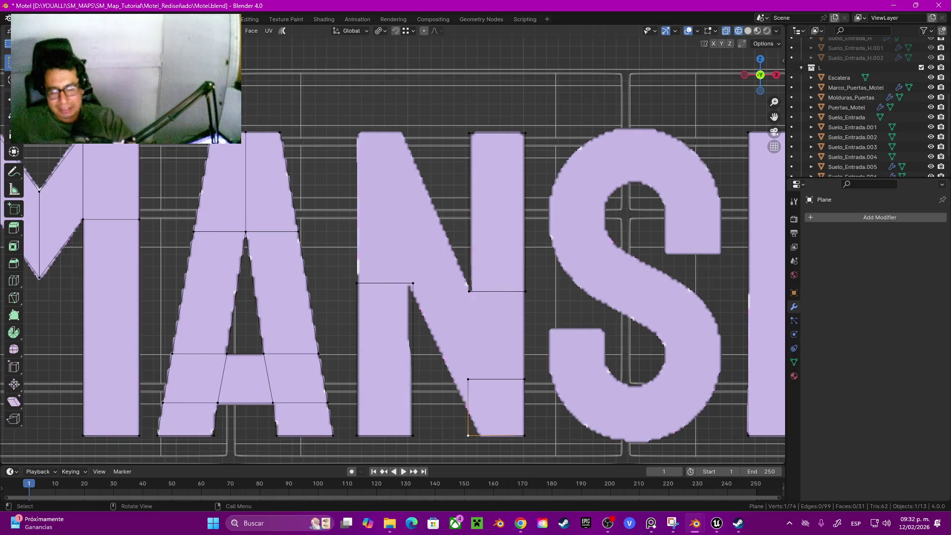
pyautogui.press('z')
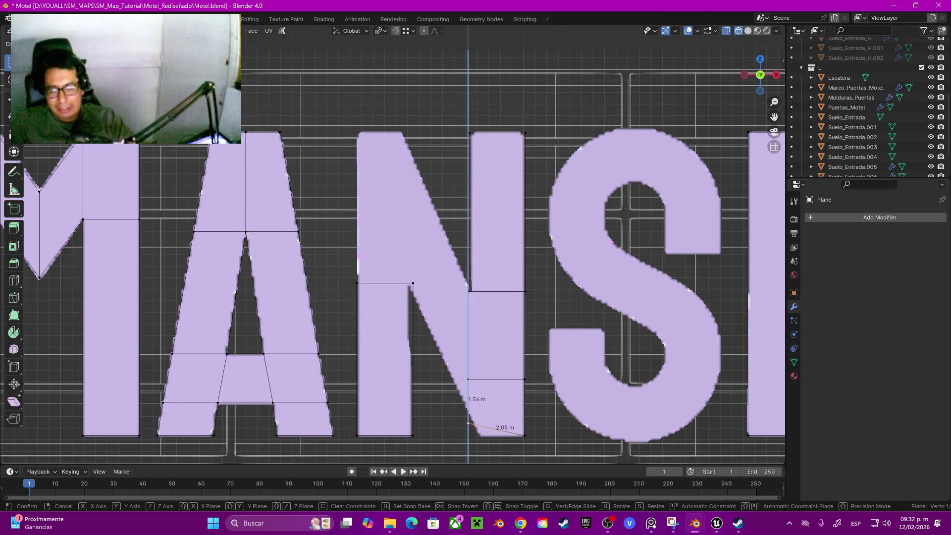
pyautogui.press('Return')
# Slide the lower-right square's bottom-left corner, then nudge it on X onto the diagonal outline.
pyautogui.press('2')
pyautogui.click(468, 407)
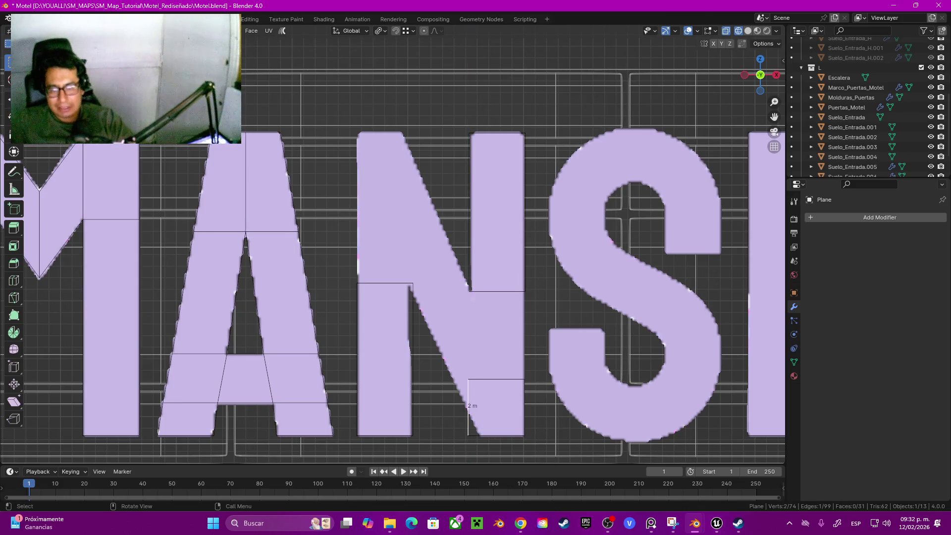
pyautogui.keyDown('shift'); pyautogui.moveTo(468, 407); pyautogui.dragTo(451, 375, button='middle'); pyautogui.keyUp('shift')
pyautogui.press('1')
pyautogui.click(450, 404)
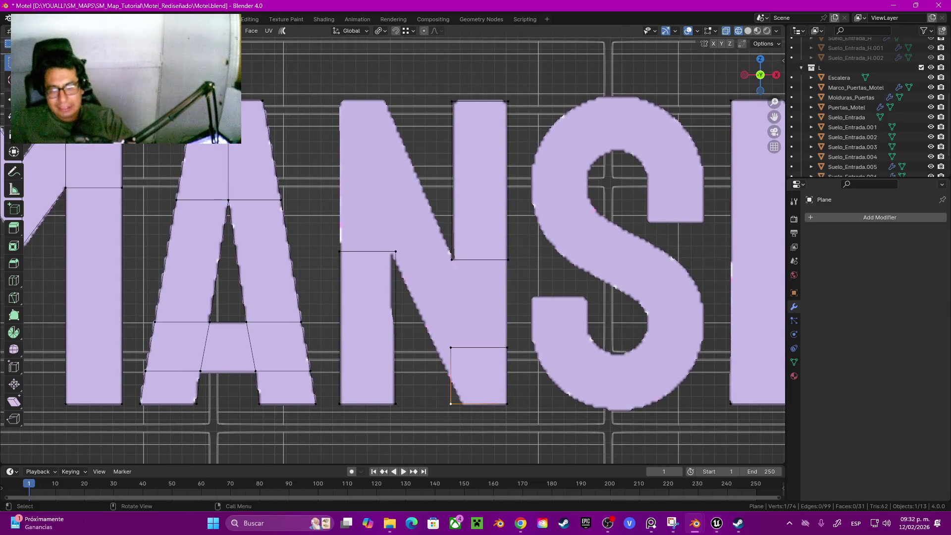
pyautogui.press('g')
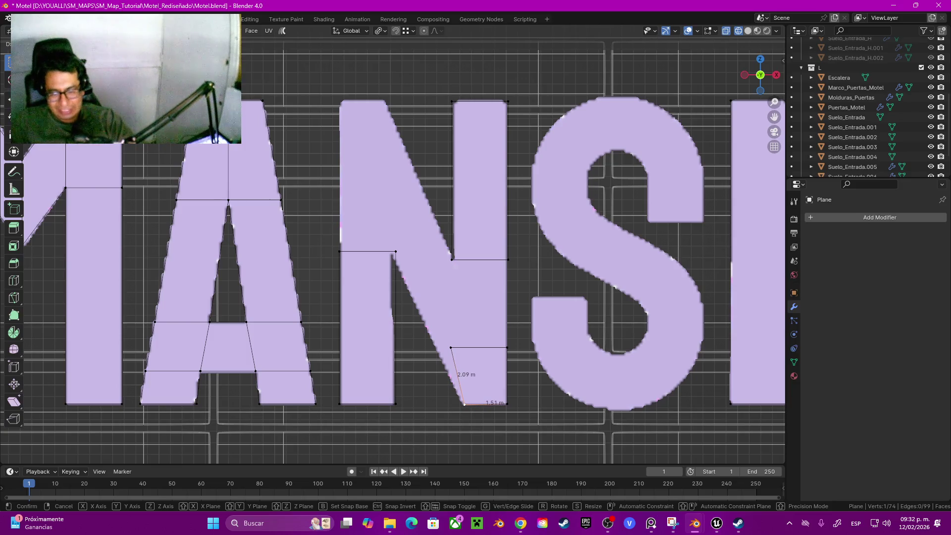
pyautogui.press('g')
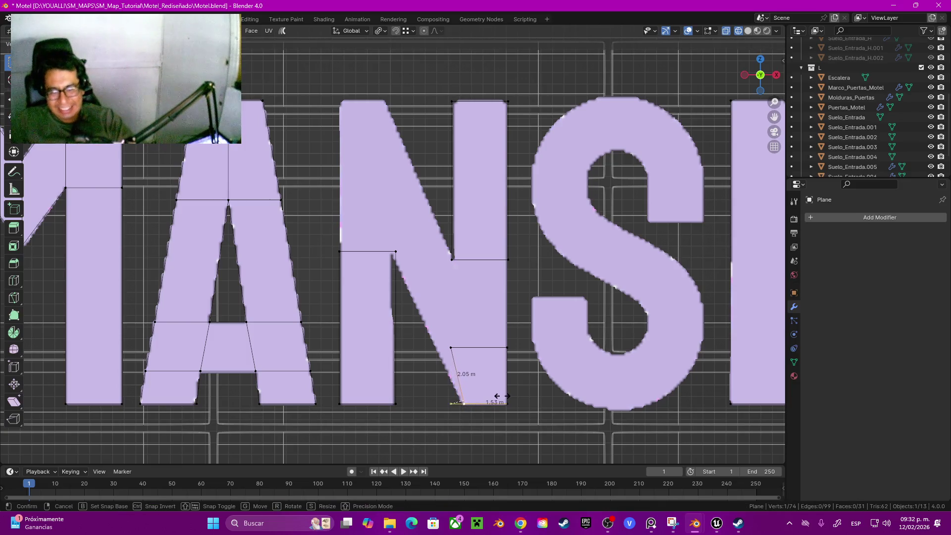
pyautogui.click(500, 395)
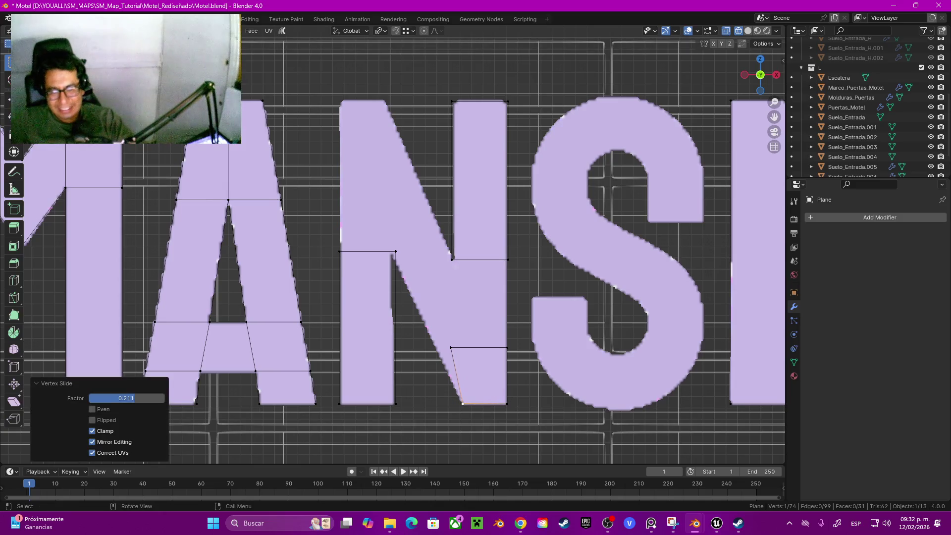
pyautogui.press('g')
pyautogui.press('x')
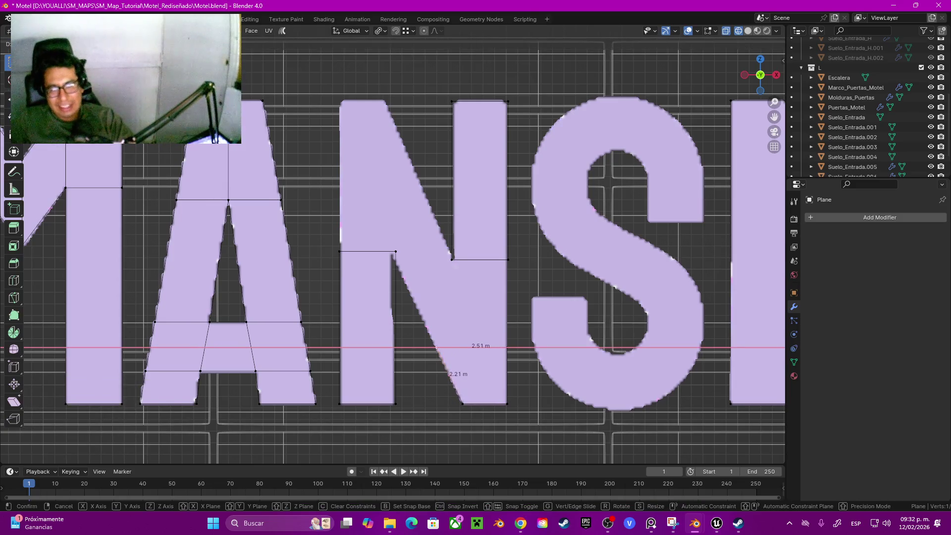
pyautogui.press('Return')
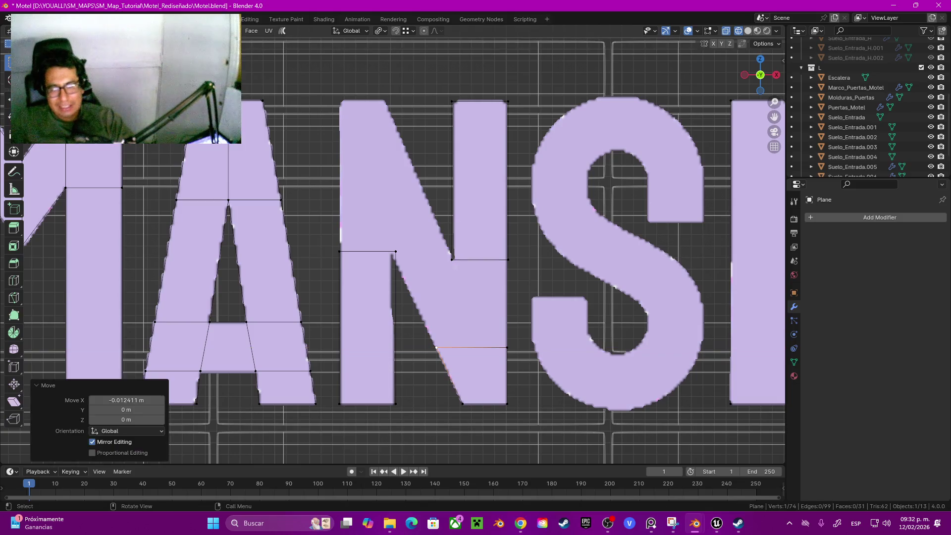
# Fill a face between the upper right-stem piece's bottom edge and the lower piece's top edge.
pyautogui.click(480, 259)
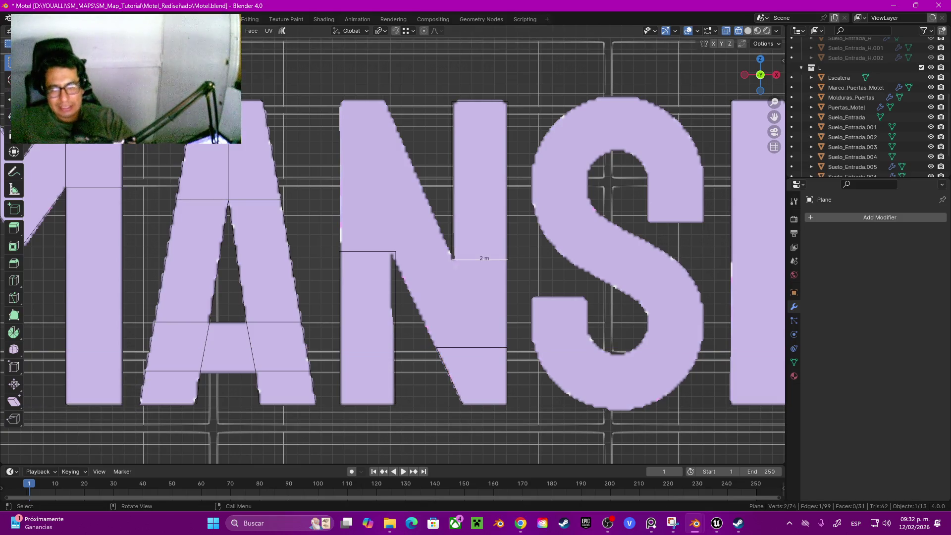
pyautogui.keyDown('shift'); pyautogui.click(475, 346); pyautogui.keyUp('shift')
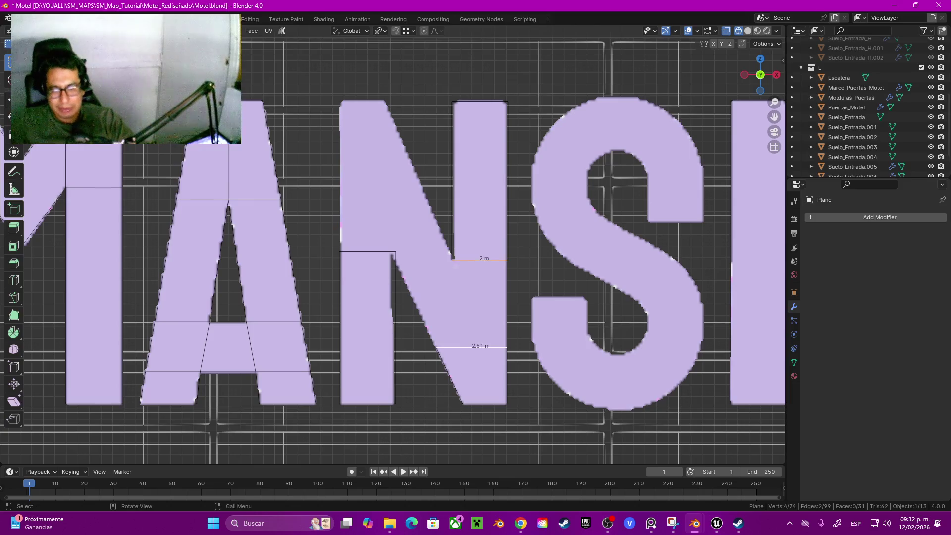
pyautogui.press('f')
pyautogui.click(476, 347)
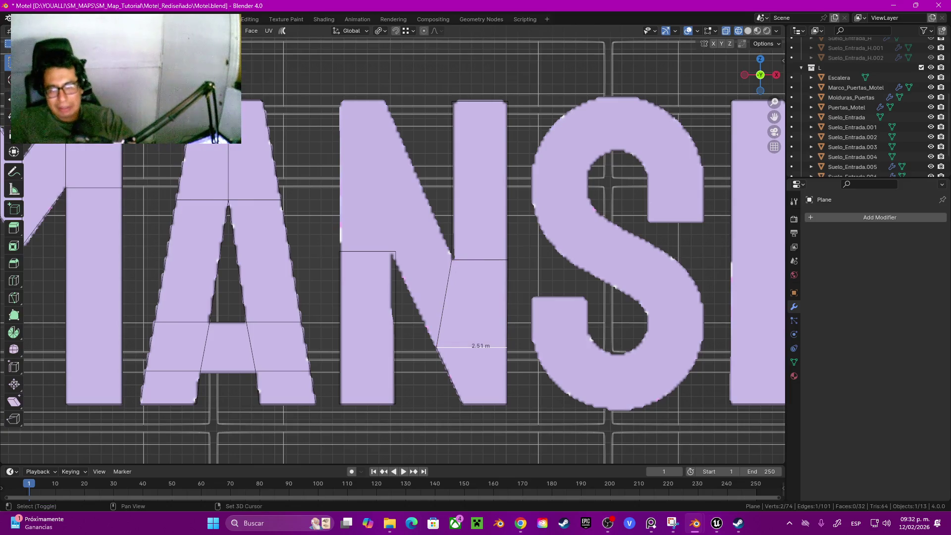
pyautogui.keyDown('shift'); pyautogui.moveTo(446, 248); pyautogui.dragTo(464, 283, button='middle'); pyautogui.keyUp('shift')
# Extrude the new face's diagonal edge along the N's diagonal stroke.
pyautogui.click(462, 338)
pyautogui.keyDown('shift'); pyautogui.moveTo(461, 339); pyautogui.dragTo(468, 357, button='middle'); pyautogui.keyUp('shift')
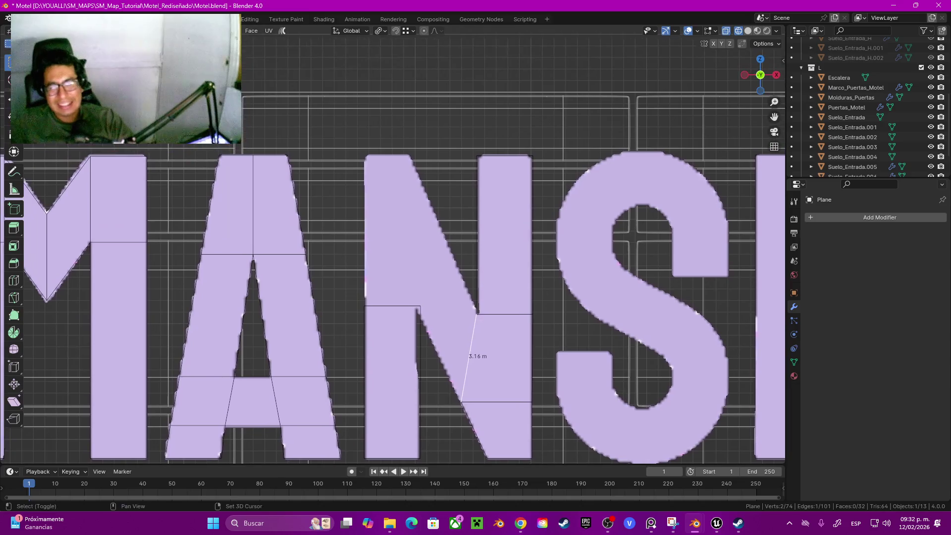
pyautogui.press('e')
pyautogui.press('Return')
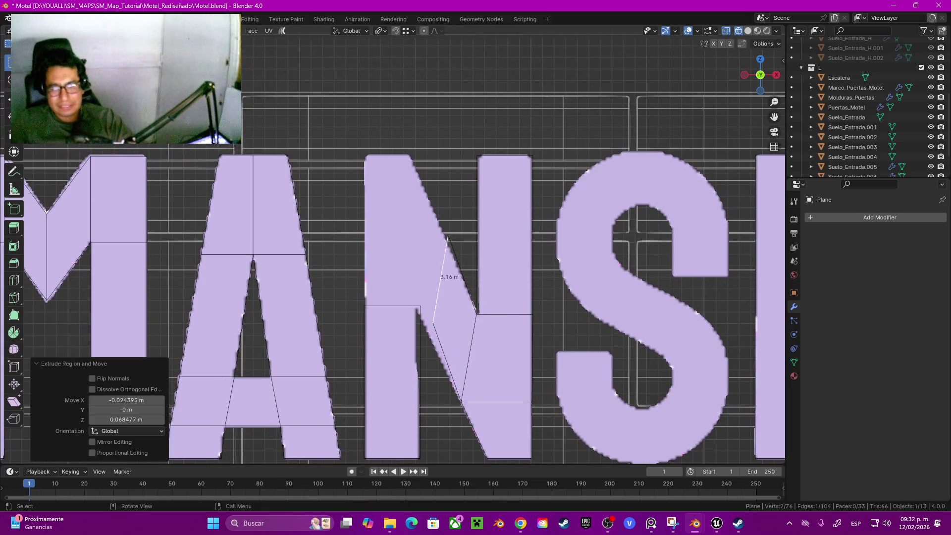
# With snapping on, place the extruded vertex at the N's inner corner.
pyautogui.hotkey('shift', 'Tab')
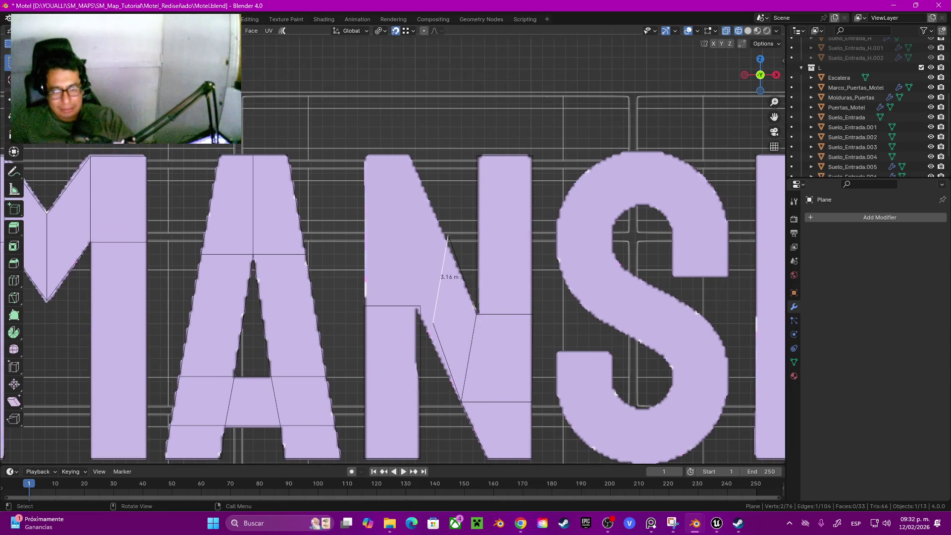
pyautogui.press('1')
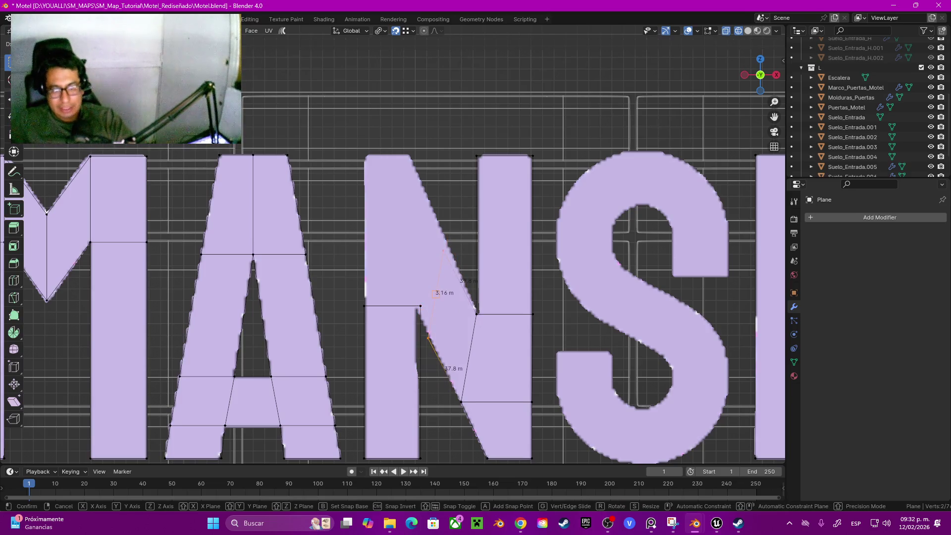
pyautogui.press('g')
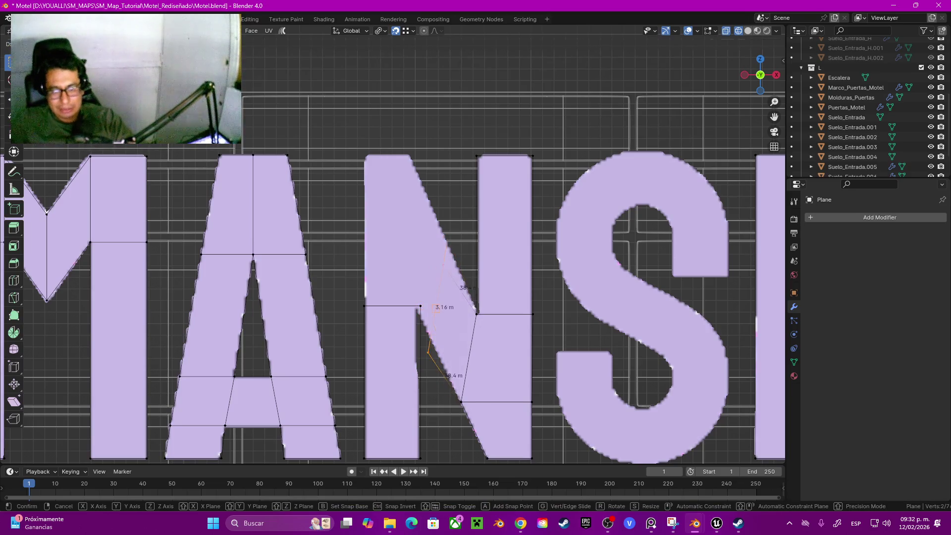
pyautogui.press('Escape')
pyautogui.press('g')
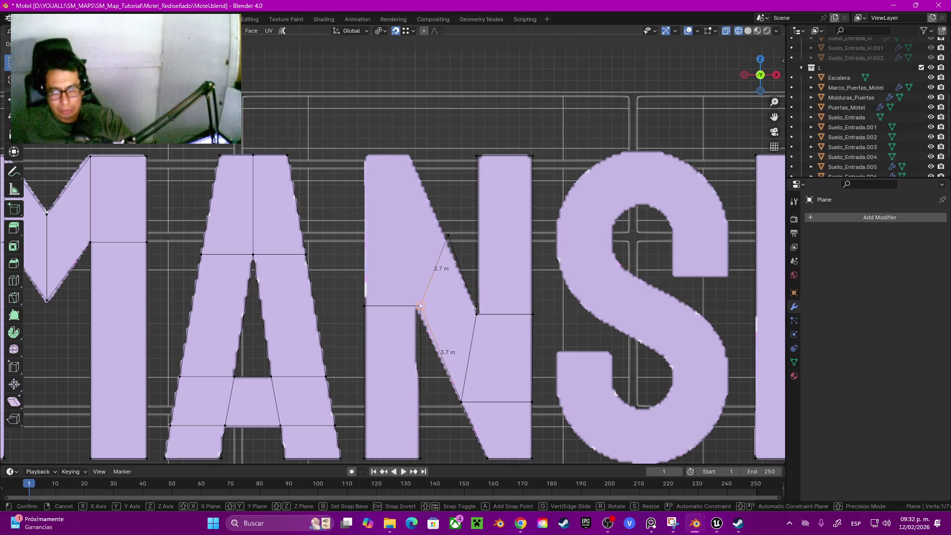
pyautogui.click(420, 306)
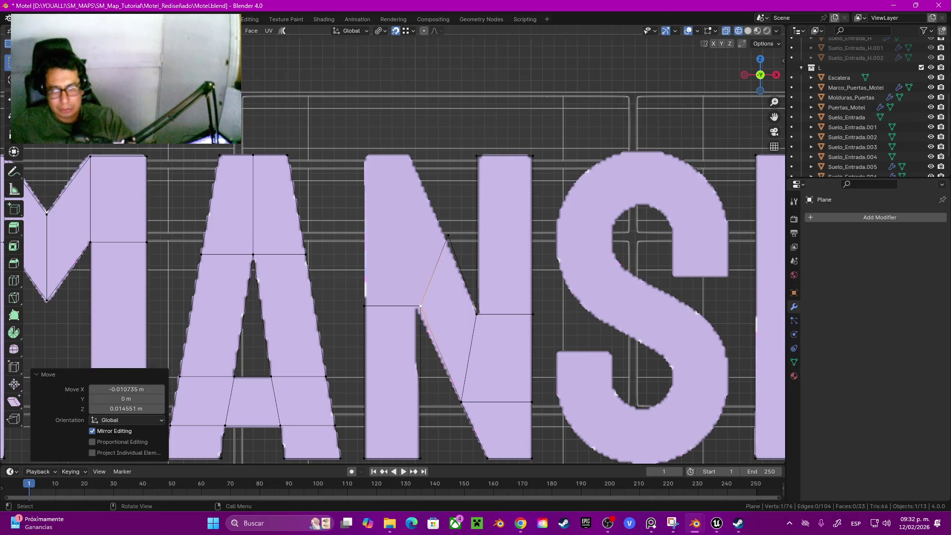
pyautogui.scroll(3, 394, 382)
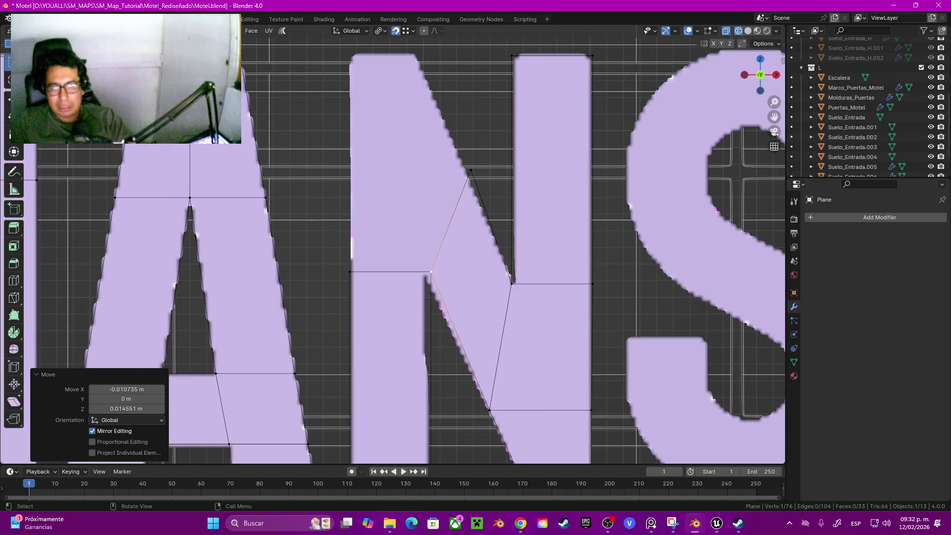
# With snapping off, reposition the upper diagonal vertex along the lilac diagonal.
pyautogui.click(471, 171)
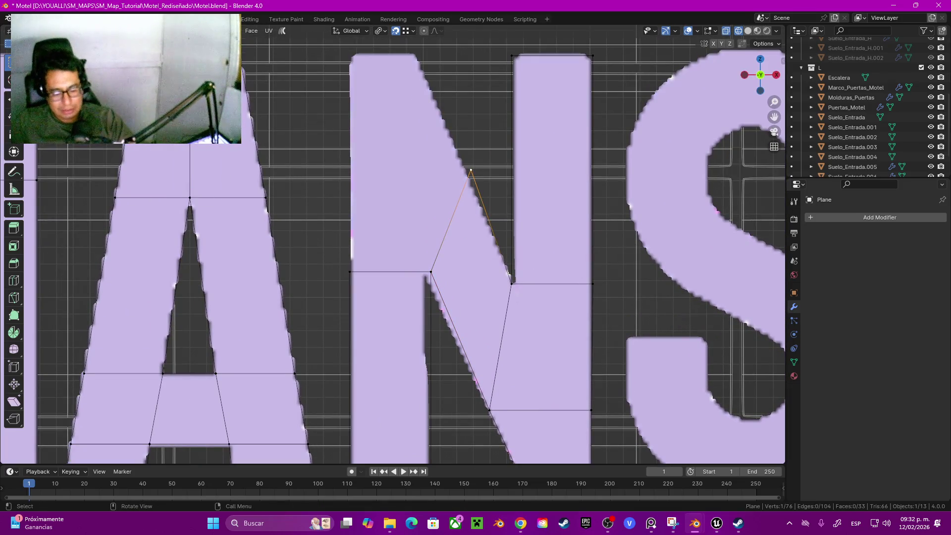
pyautogui.hotkey('shift', 'Tab')
pyautogui.press('g')
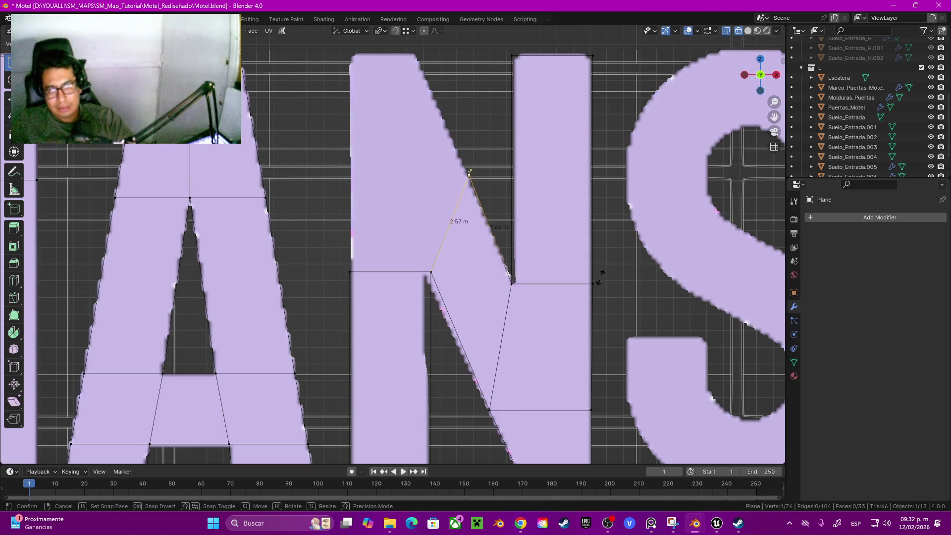
pyautogui.click(599, 284)
# Adjust the vertices at the N's stem–diagonal junction to follow the outline.
pyautogui.click(431, 272)
pyautogui.keyDown('shift'); pyautogui.moveTo(431, 271); pyautogui.dragTo(429, 239, button='middle'); pyautogui.keyUp('shift')
pyautogui.press('g')
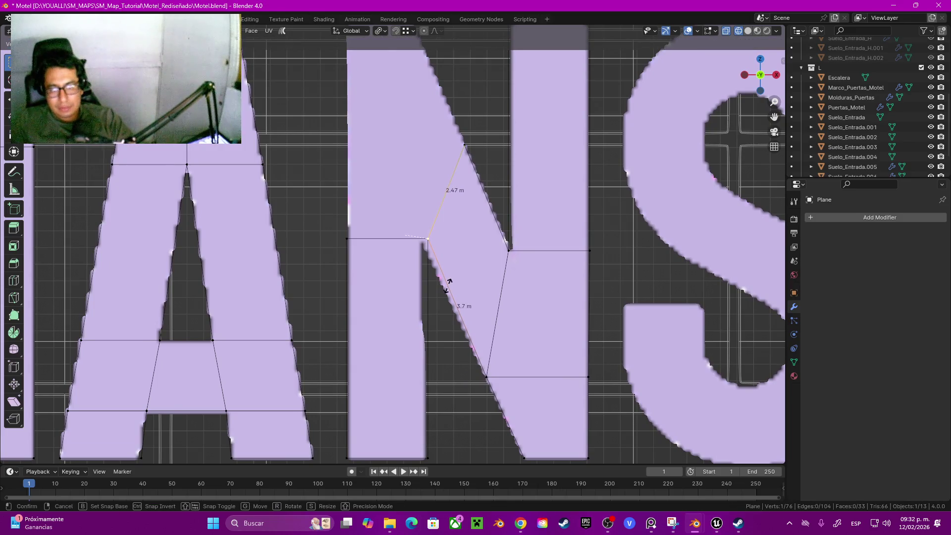
pyautogui.click(448, 286)
pyautogui.keyDown('shift'); pyautogui.click(428, 239); pyautogui.keyUp('shift')
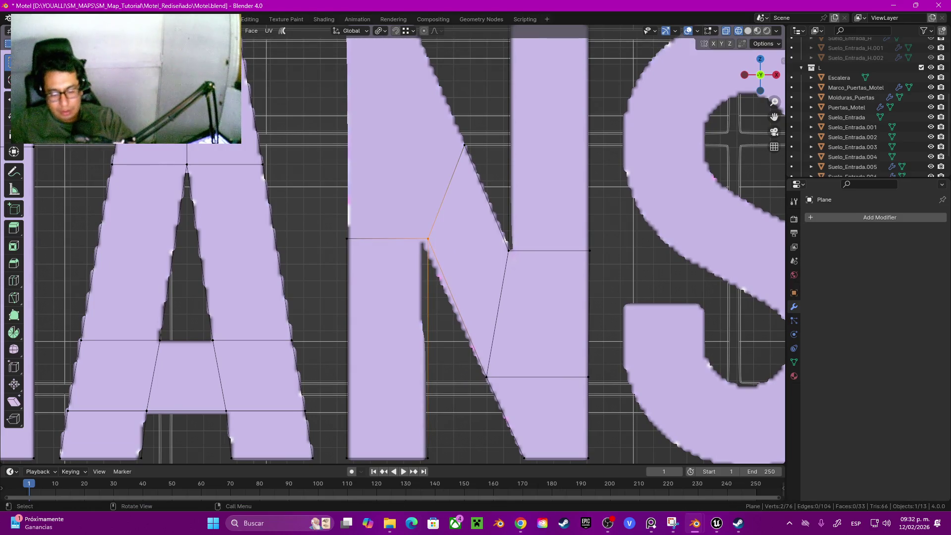
pyautogui.press('g')
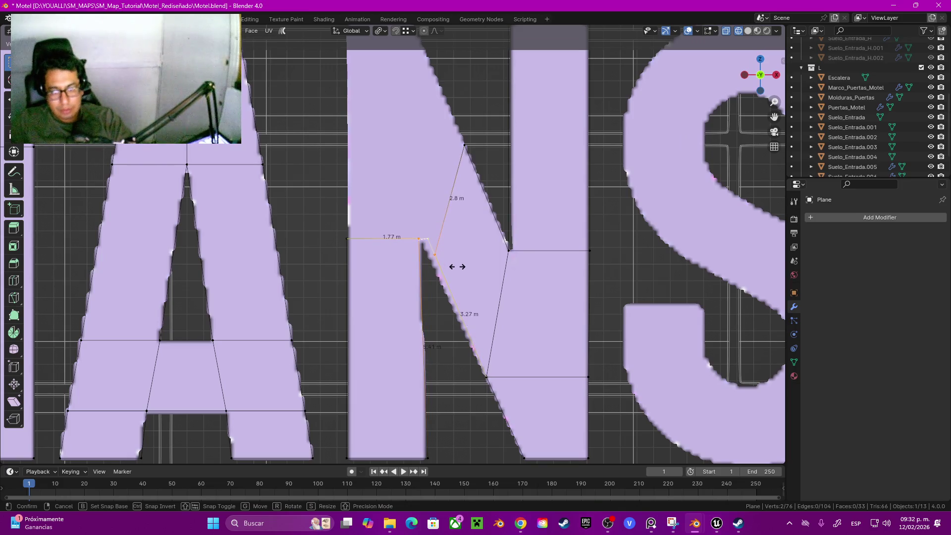
pyautogui.click(457, 266)
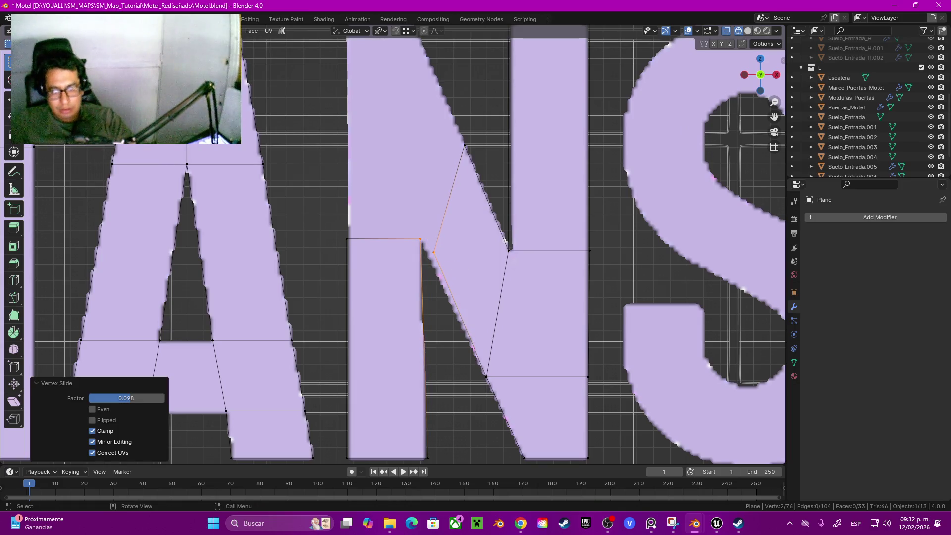
pyautogui.hotkey('ctrl', 'z')
pyautogui.hotkey('ctrl', 'z')
pyautogui.press('g')
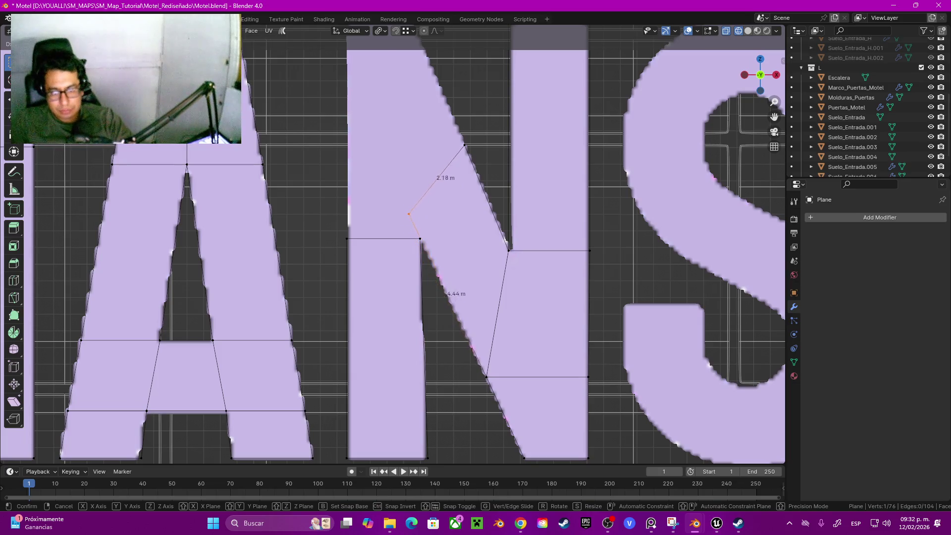
pyautogui.press('Return')
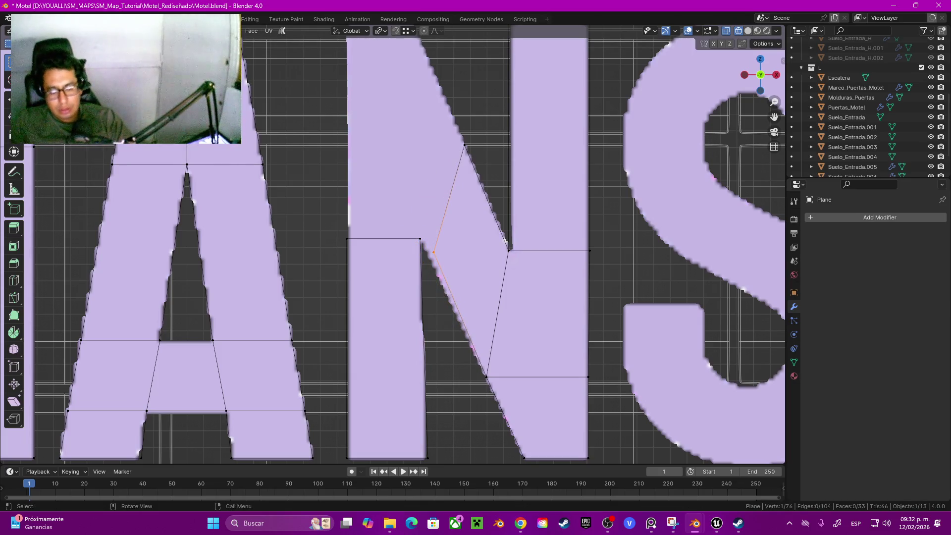
# Re-enable snapping and snap the junction vertex onto the stem's inner corner.
pyautogui.click(396, 31)
pyautogui.press('g')
pyautogui.press('Return')
pyautogui.scroll(-3, 420, 239)
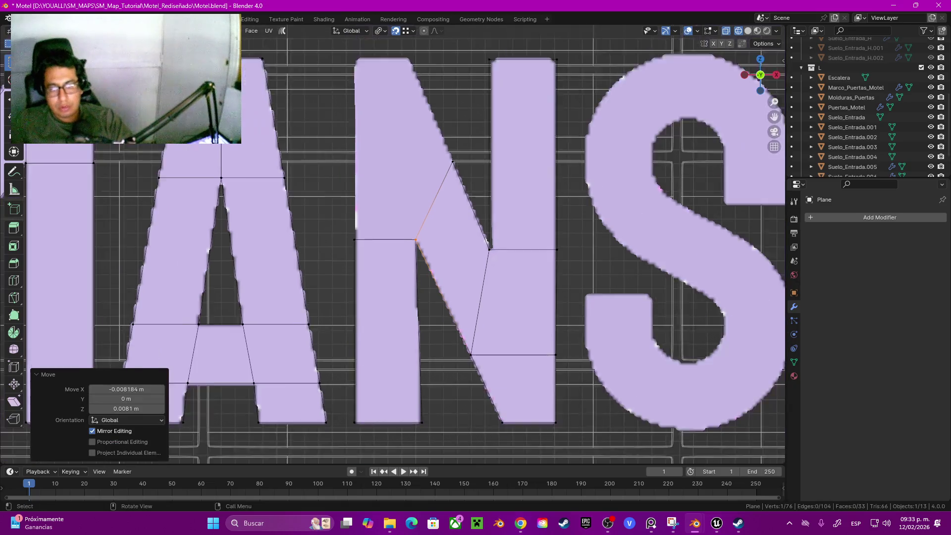
pyautogui.scroll(1, 389, 245)
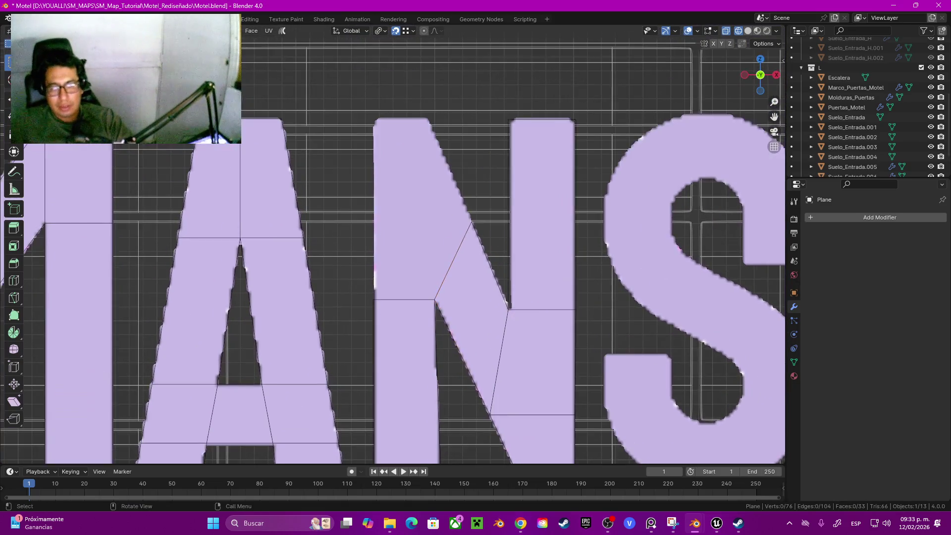
# Move a copy of the left stem's bottom edge to the N's top, then delete those vertices.
pyautogui.keyDown('shift'); pyautogui.click(374, 299); pyautogui.keyUp('shift')
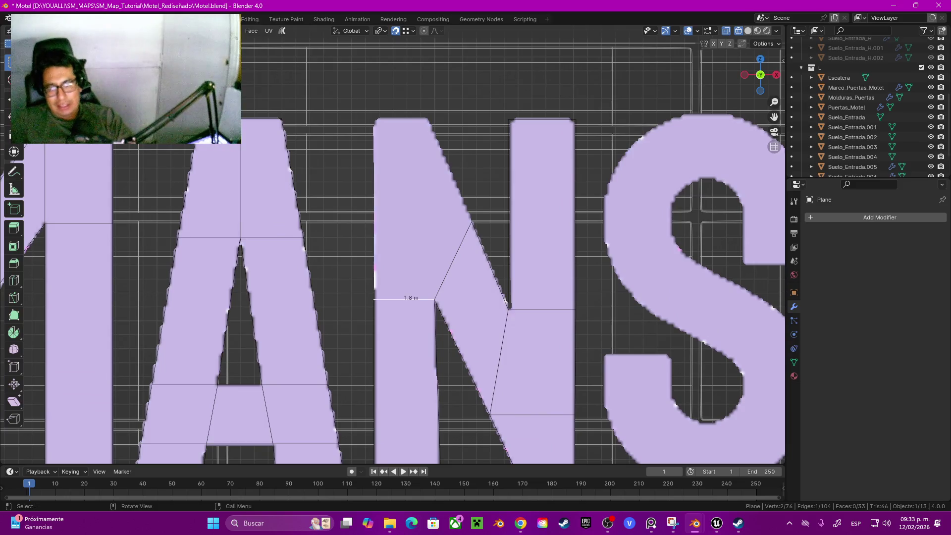
pyautogui.keyDown('shift'); pyautogui.moveTo(374, 299); pyautogui.dragTo(365, 219, button='middle'); pyautogui.keyUp('shift')
pyautogui.press('3')
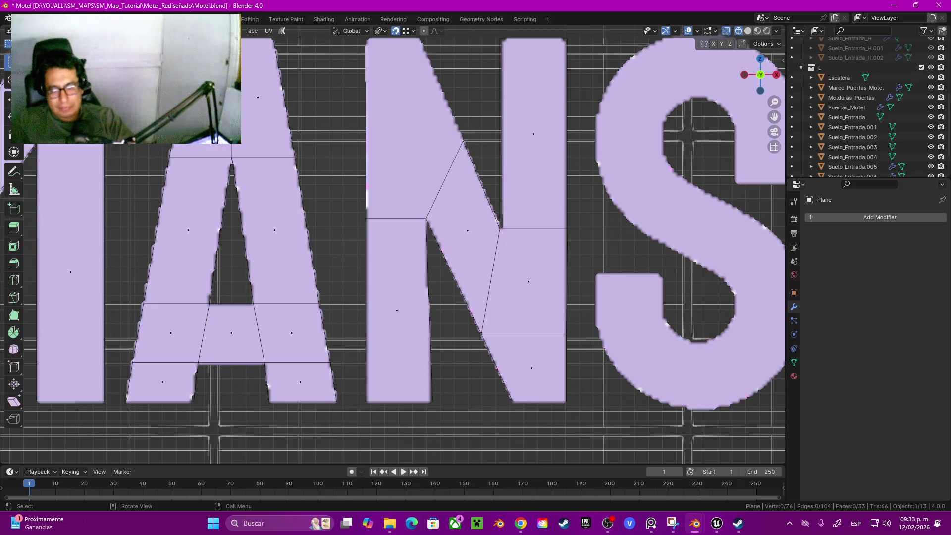
pyautogui.click(399, 401)
pyautogui.press('g')
pyautogui.keyDown('shift'); pyautogui.moveTo(399, 347); pyautogui.dragTo(405, 391, button='middle'); pyautogui.keyUp('shift')
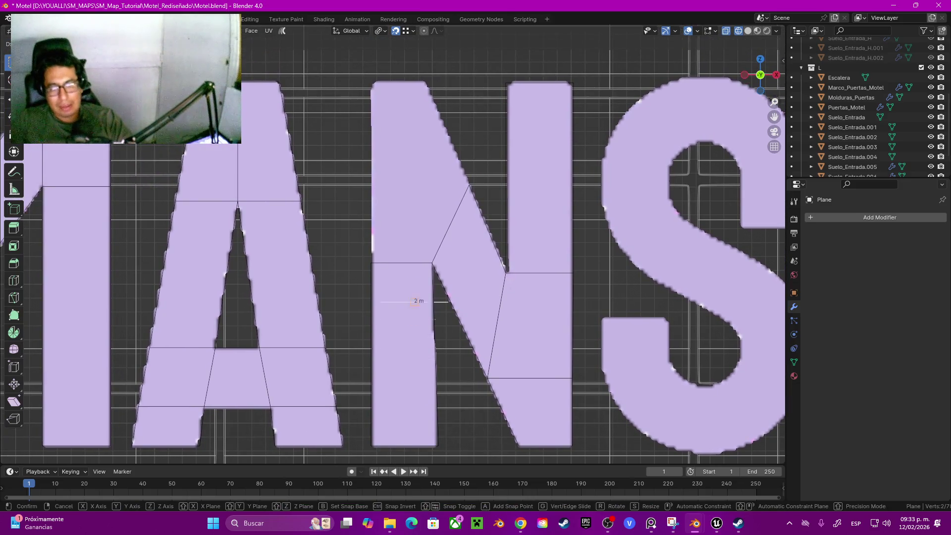
pyautogui.press('z')
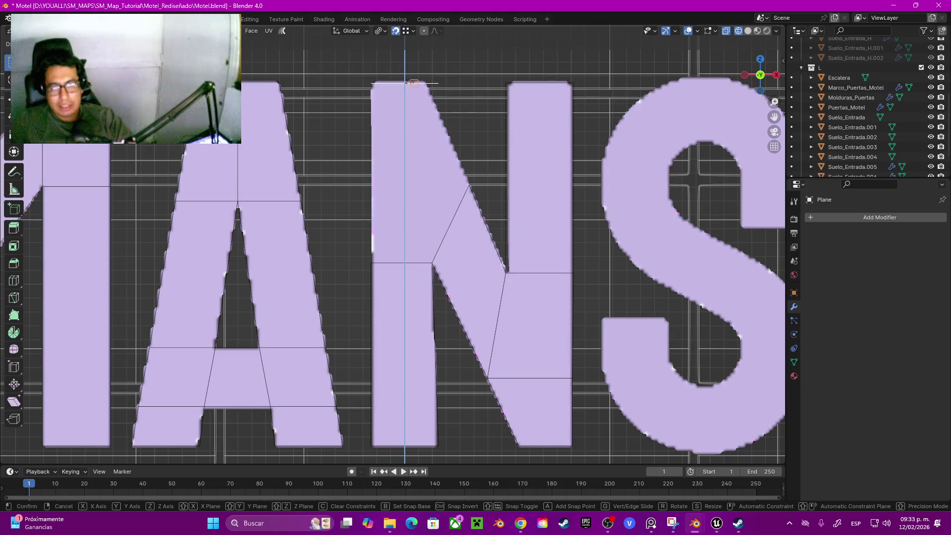
pyautogui.click(414, 82)
pyautogui.scroll(3, 414, 82)
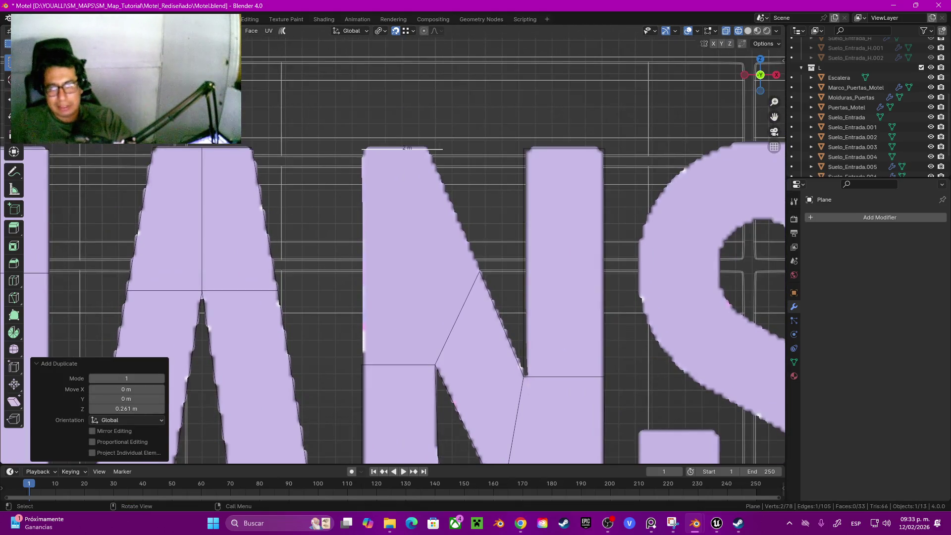
pyautogui.press('x')
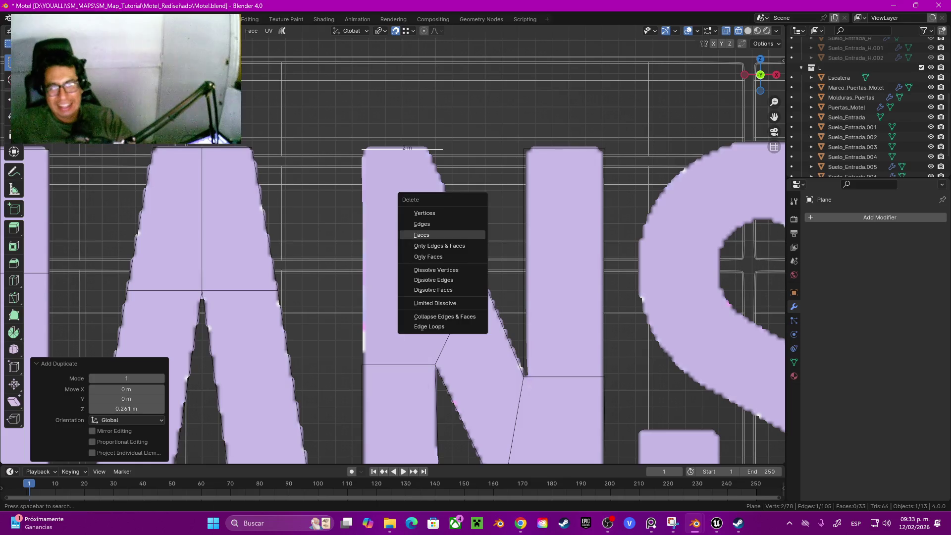
pyautogui.press('Escape')
pyautogui.press('x')
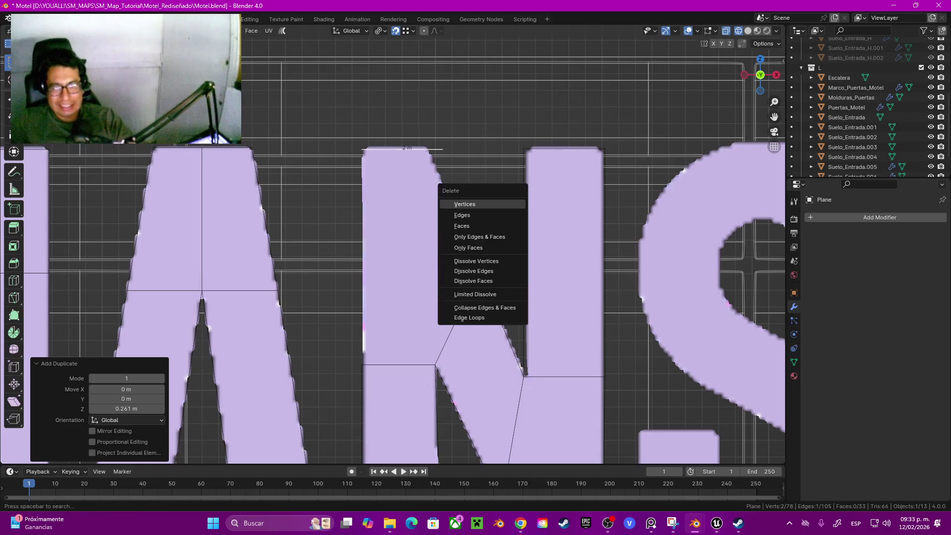
pyautogui.click(471, 204)
# Duplicate the N's right stem face along X over the left stem and nudge it horizontally.
pyautogui.keyDown('shift'); pyautogui.click(564, 262); pyautogui.keyUp('shift')
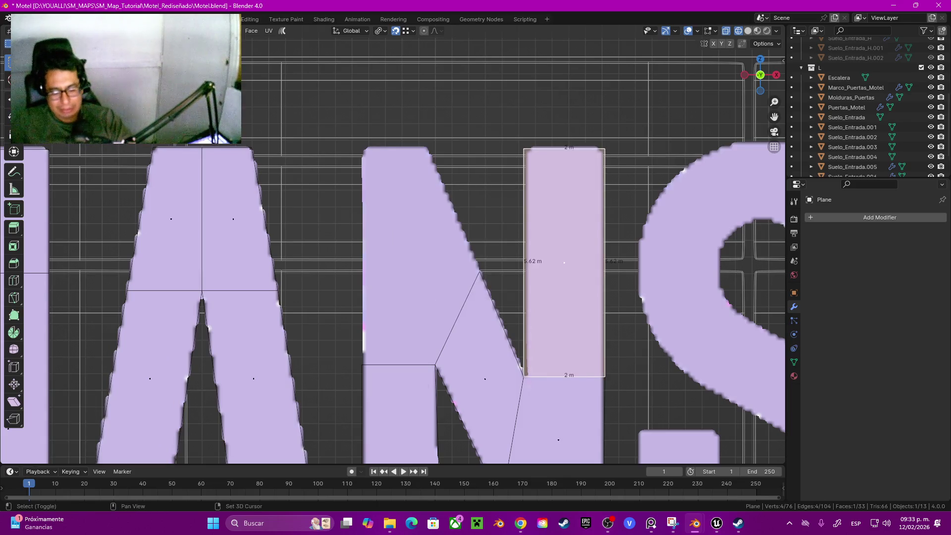
pyautogui.hotkey('shift', 'd')
pyautogui.press('x')
pyautogui.press('Return')
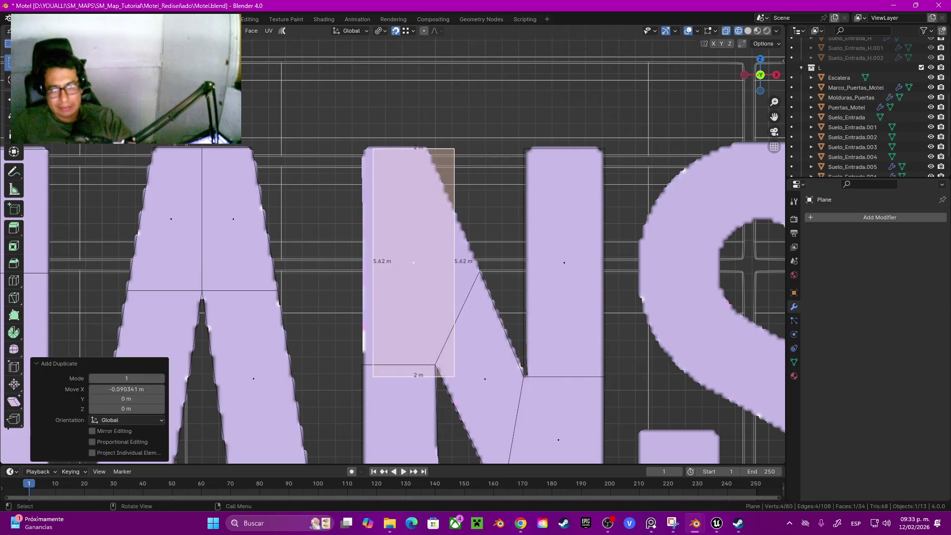
pyautogui.hotkey('shift', 'Tab')
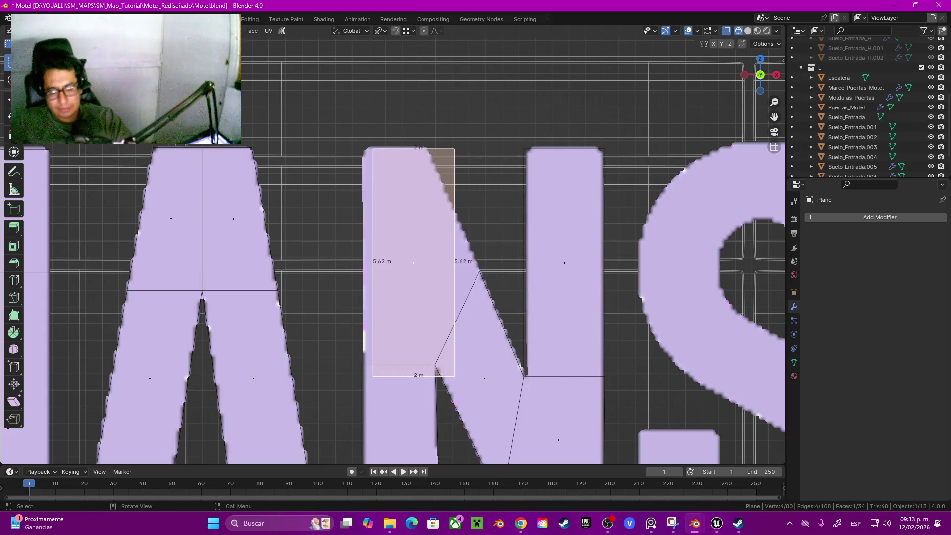
pyautogui.press('g')
pyautogui.press('x')
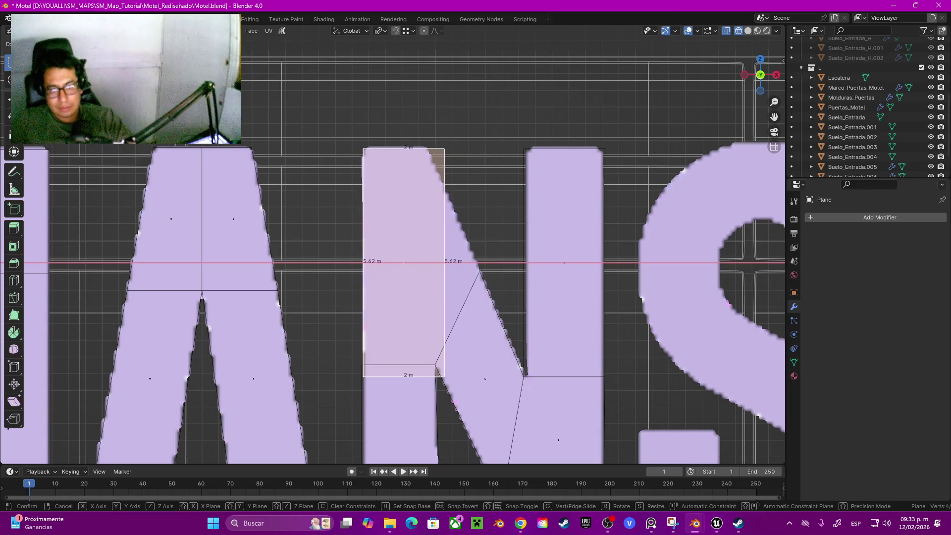
pyautogui.press('Return')
# Snap the copied 2 m × 5.62 m face onto a vertex so it aligns with the left stem.
pyautogui.rightClick(356, 364)
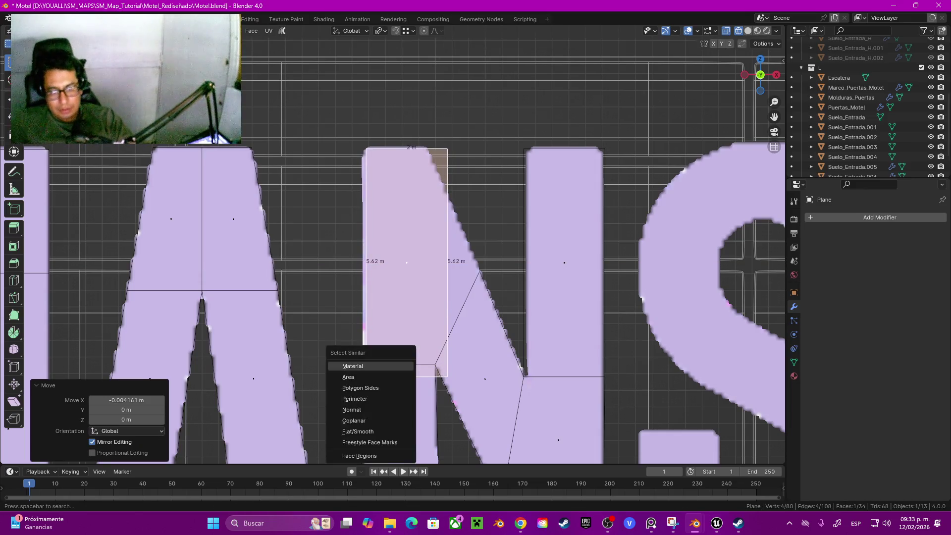
pyautogui.press('Escape')
pyautogui.hotkey('shift', 'Tab')
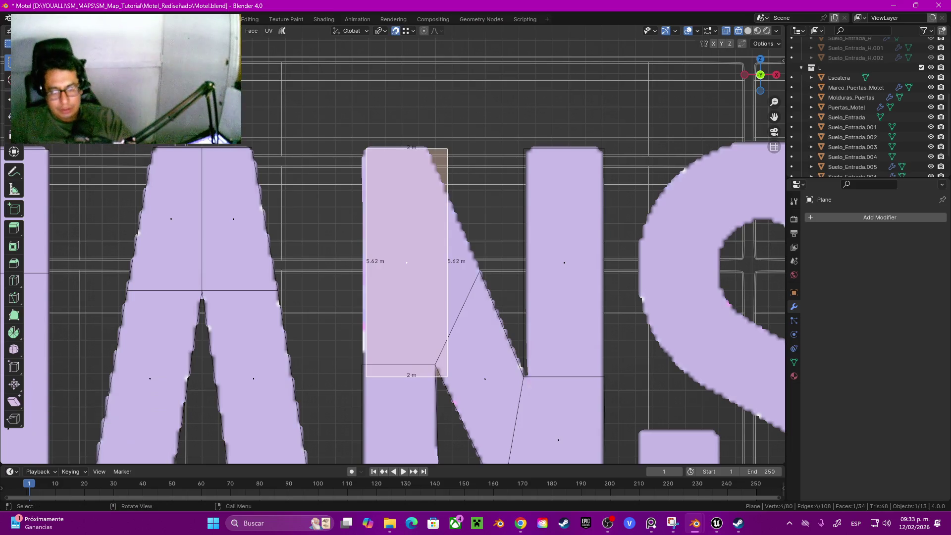
pyautogui.press('g')
pyautogui.press('x')
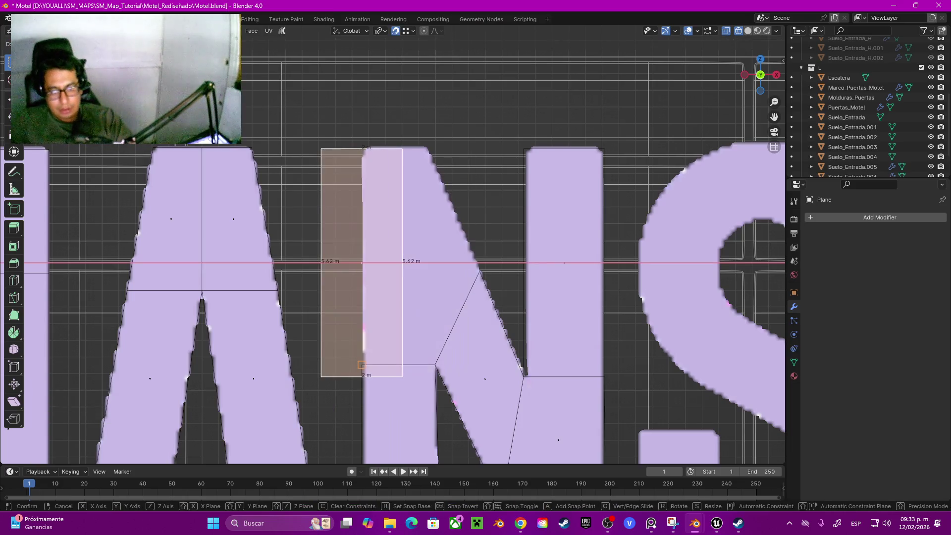
pyautogui.press('Escape')
pyautogui.click(410, 30)
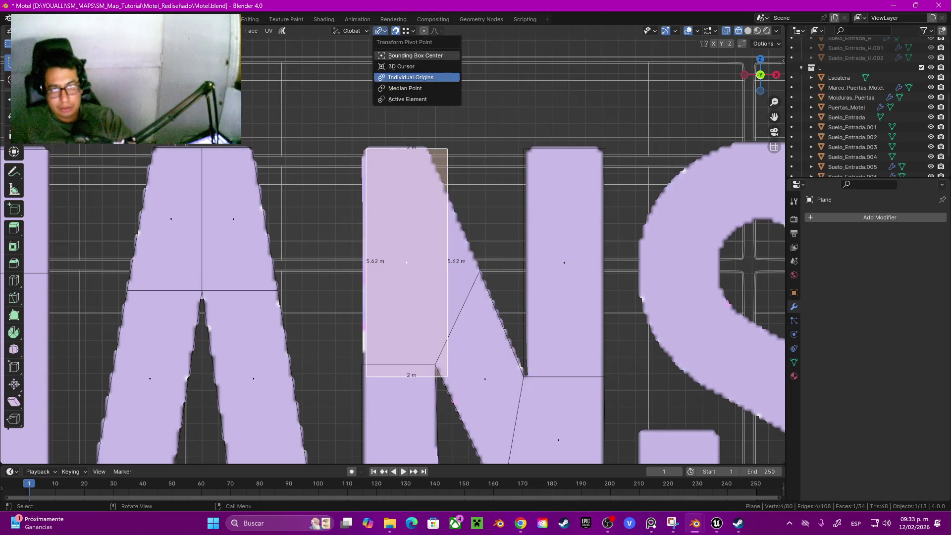
pyautogui.press('g')
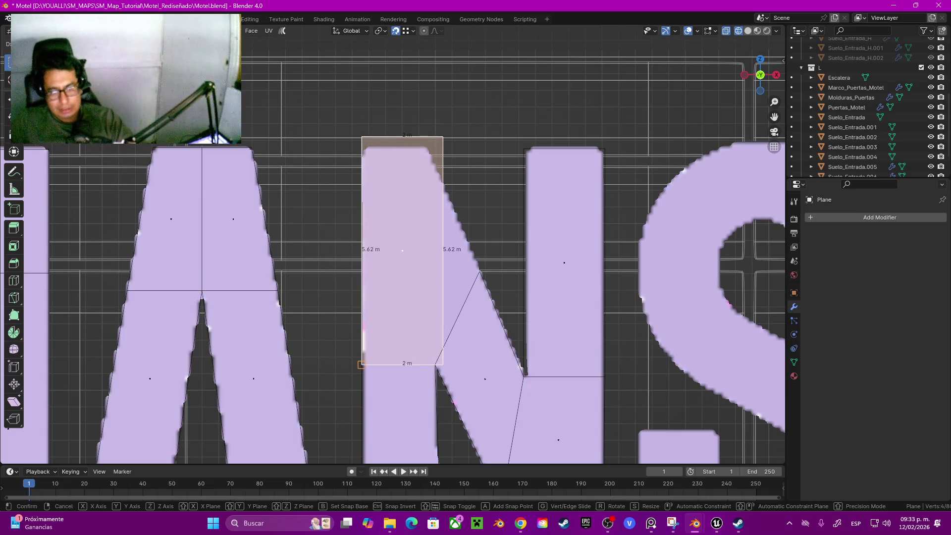
pyautogui.press('Return')
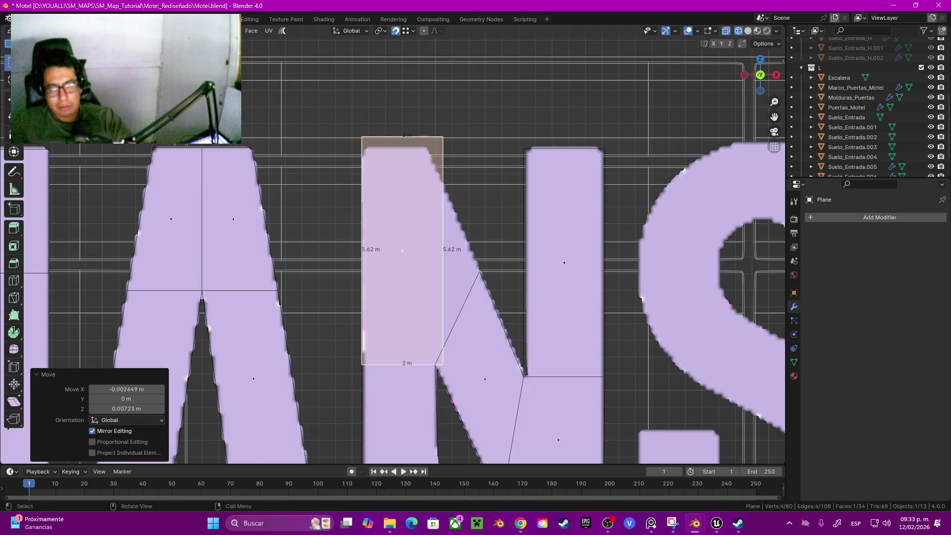
pyautogui.press('1')
pyautogui.scroll(3, 394, 244)
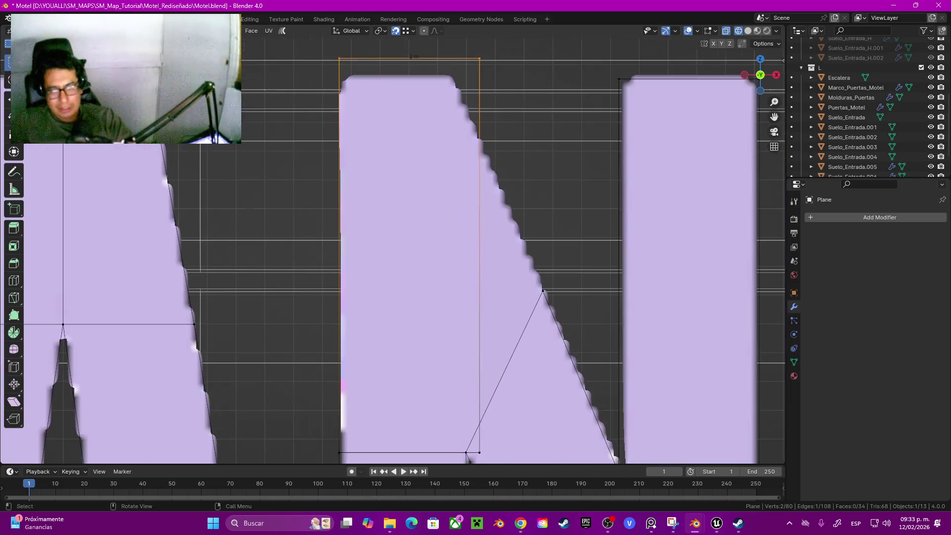
# Snap the top edge to the letter's top, lower it on Z, and slide the top-right vertex left.
pyautogui.press('g')
pyautogui.press('Return')
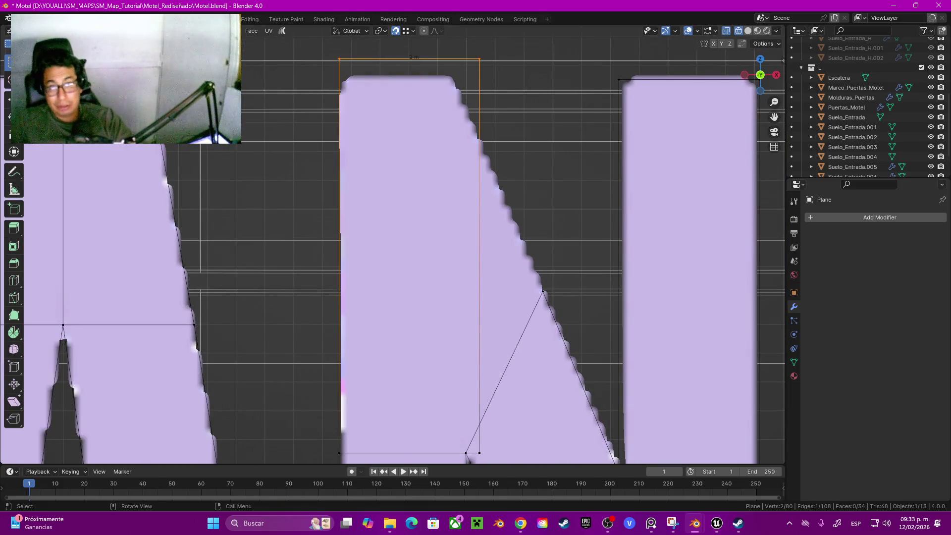
pyautogui.hotkey('shift', 'Tab')
pyautogui.press('g')
pyautogui.press('z')
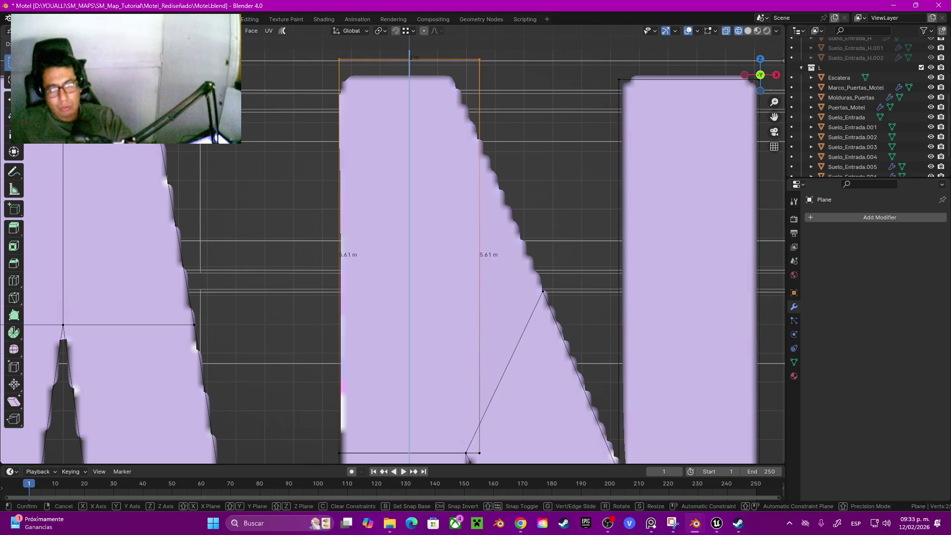
pyautogui.press('Return')
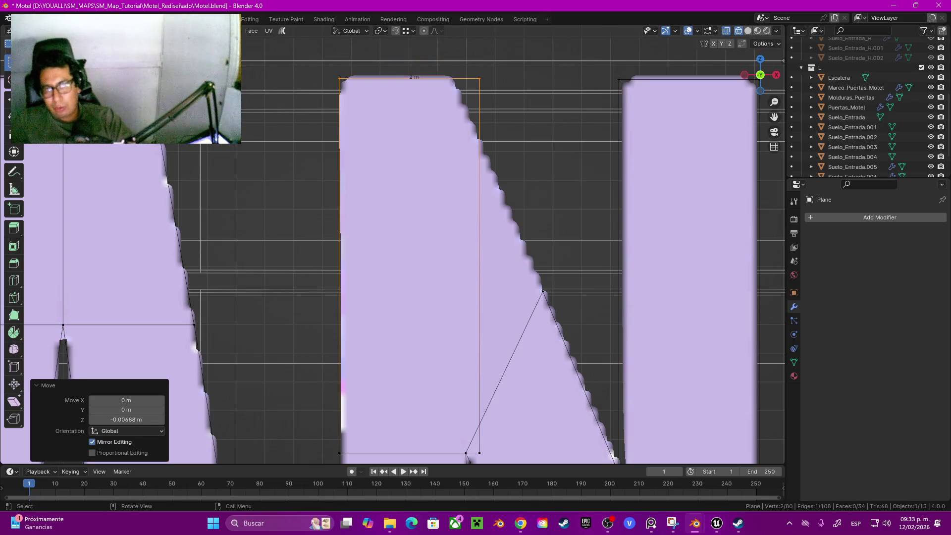
pyautogui.moveTo(466, 68); pyautogui.dragTo(516, 111)
pyautogui.press('g')
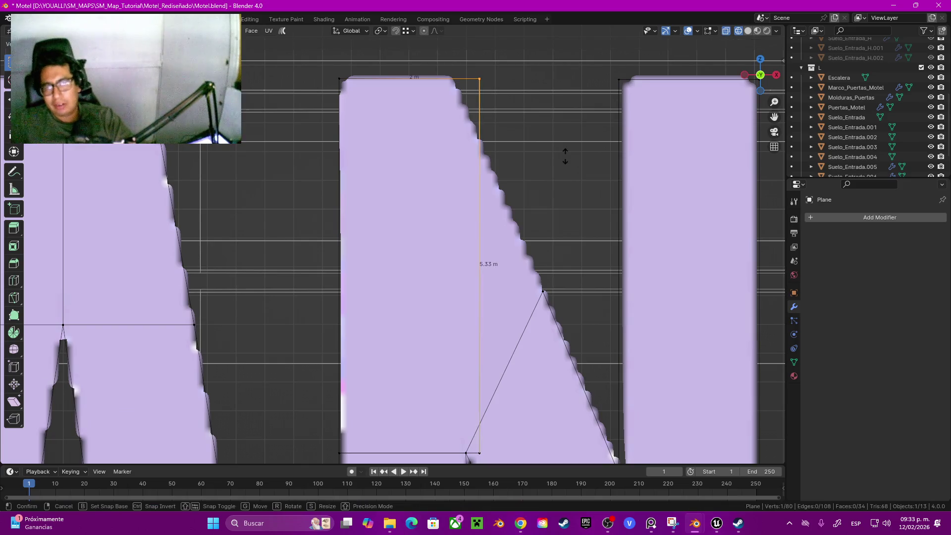
pyautogui.click(537, 151)
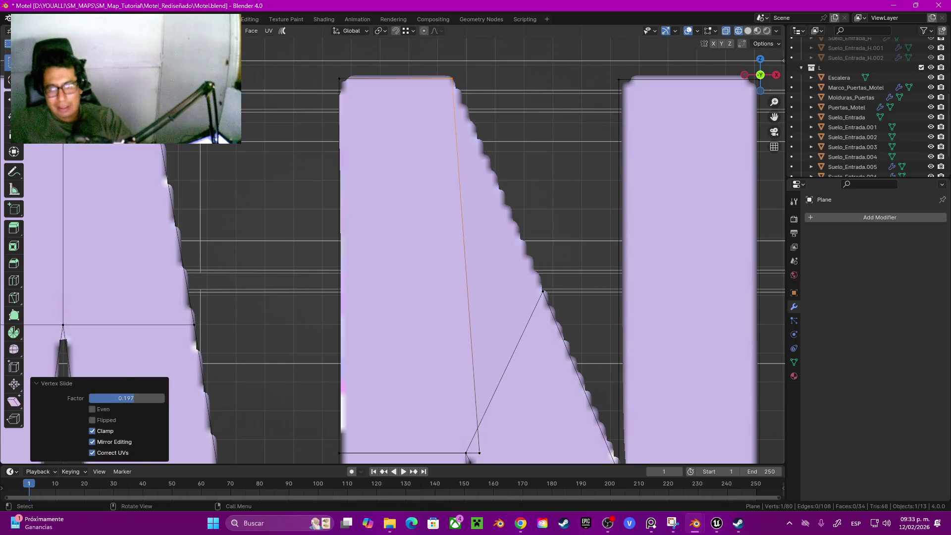
# Extrude the 1.8 m edge upward along Z toward the N's top.
pyautogui.scroll(-3, 537, 151)
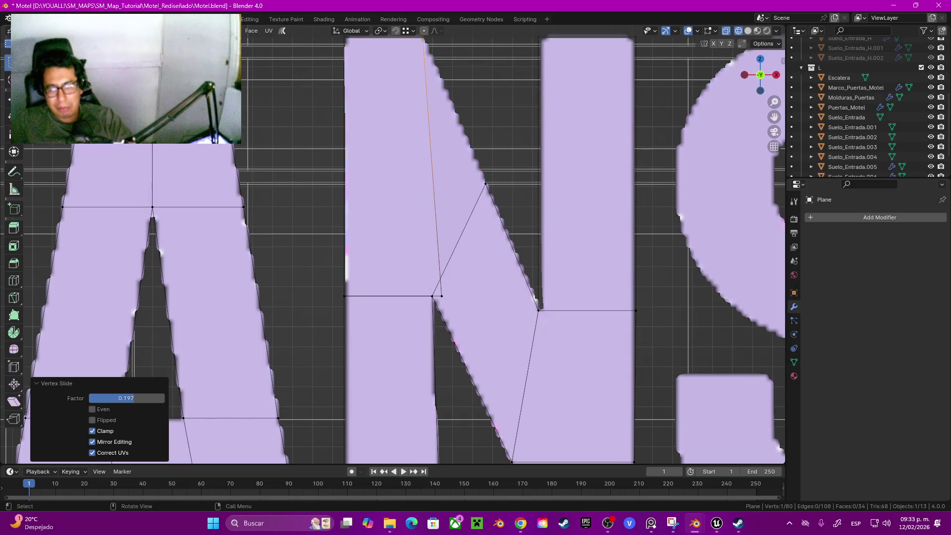
pyautogui.moveTo(418, 249); pyautogui.dragTo(460, 303)
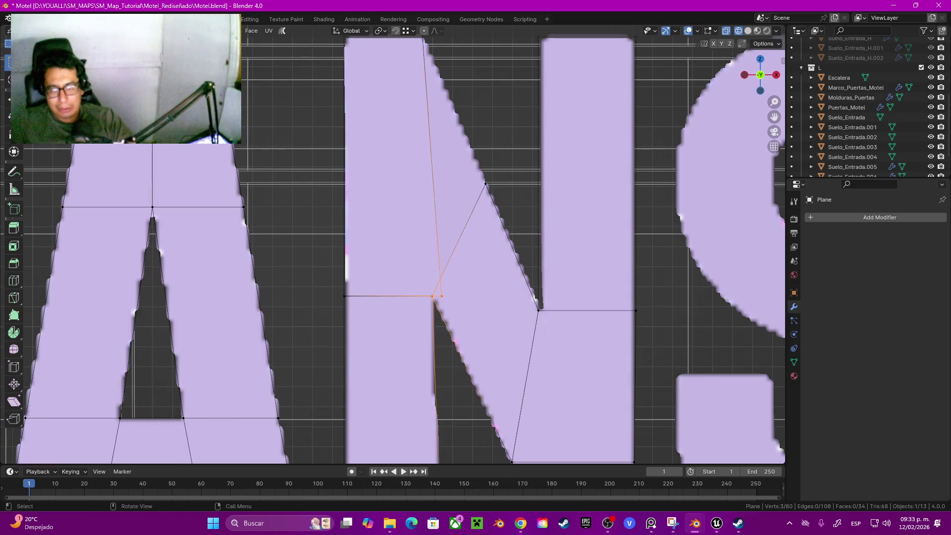
pyautogui.click(389, 296)
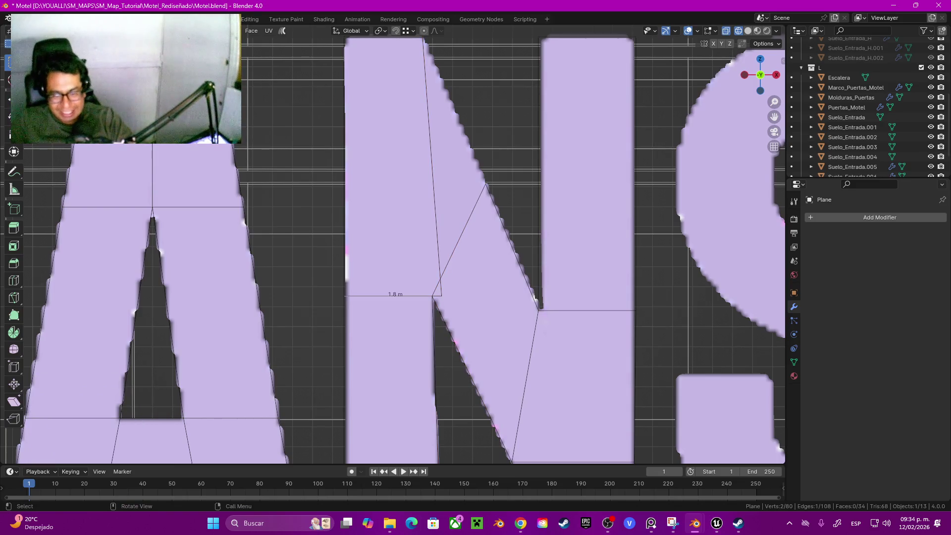
pyautogui.press('e')
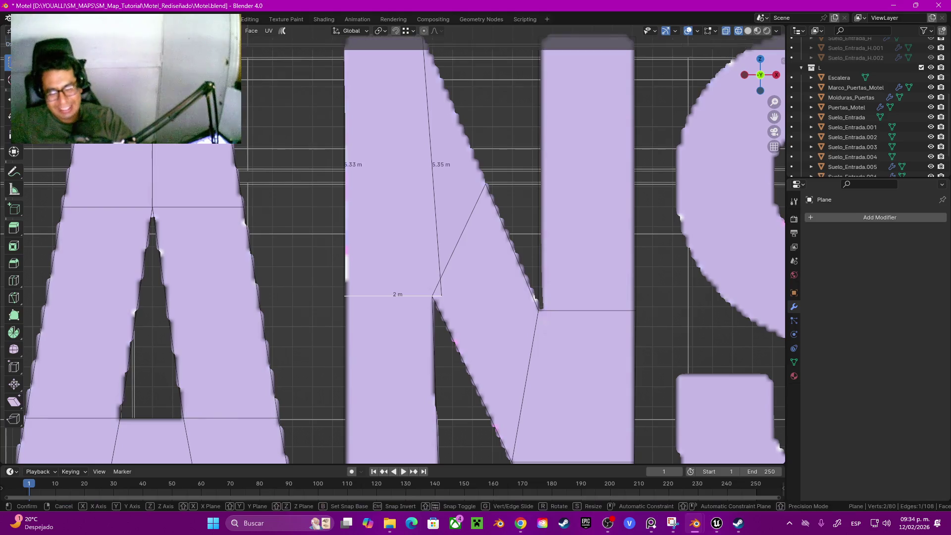
pyautogui.press('z')
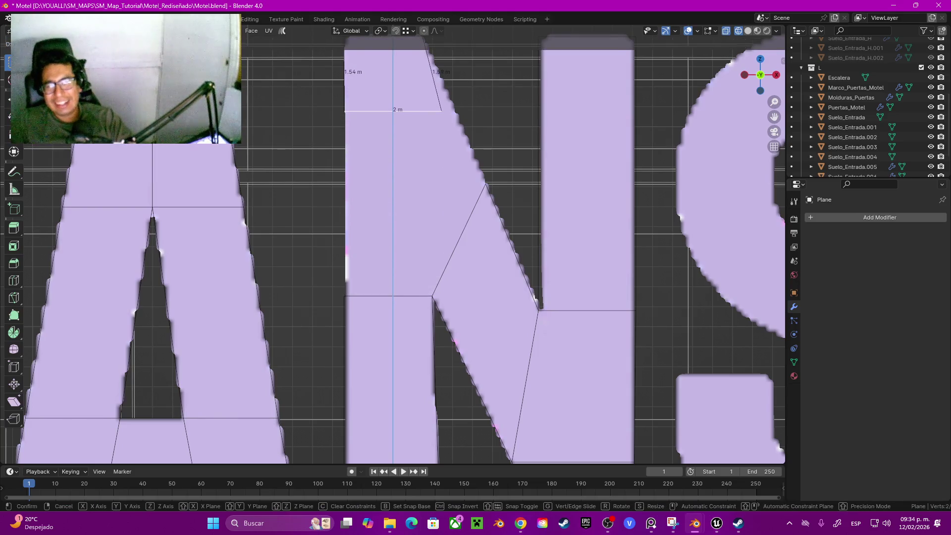
pyautogui.press('Return')
pyautogui.keyDown('shift'); pyautogui.moveTo(446, 223); pyautogui.dragTo(415, 300, button='middle'); pyautogui.keyUp('shift')
# In vertex mode, snap the 2 m edge's right-end corner onto the diagonal stroke's vertex.
pyautogui.press('1')
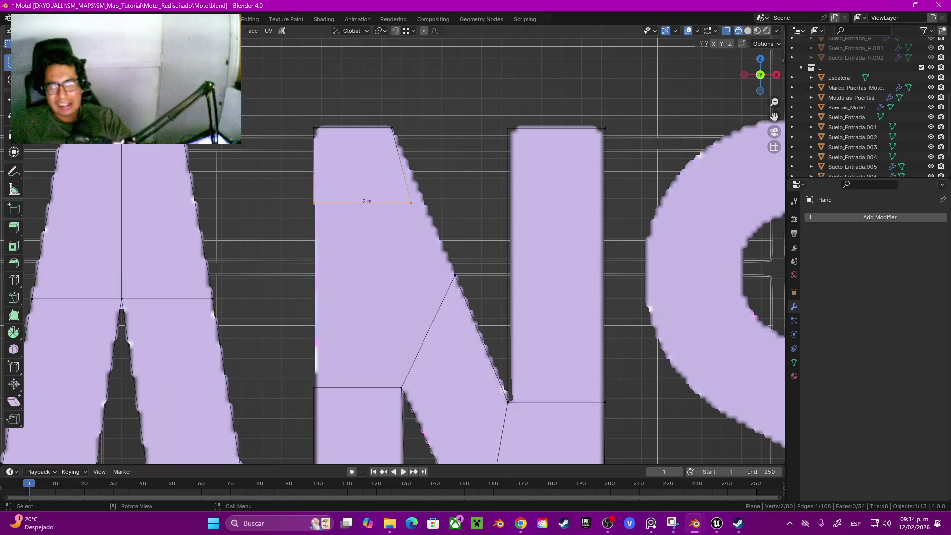
pyautogui.click(410, 202)
pyautogui.press('g')
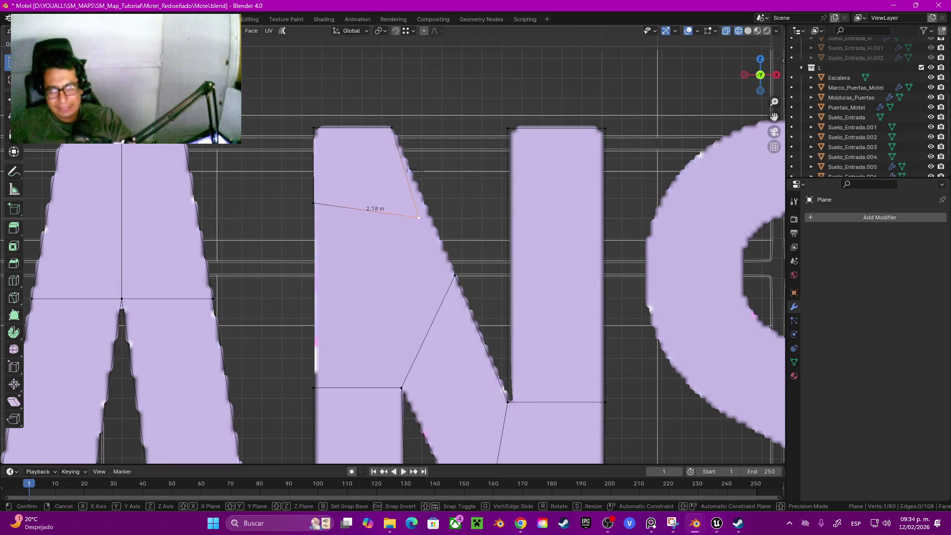
pyautogui.press('Return')
pyautogui.hotkey('shift', 'Tab')
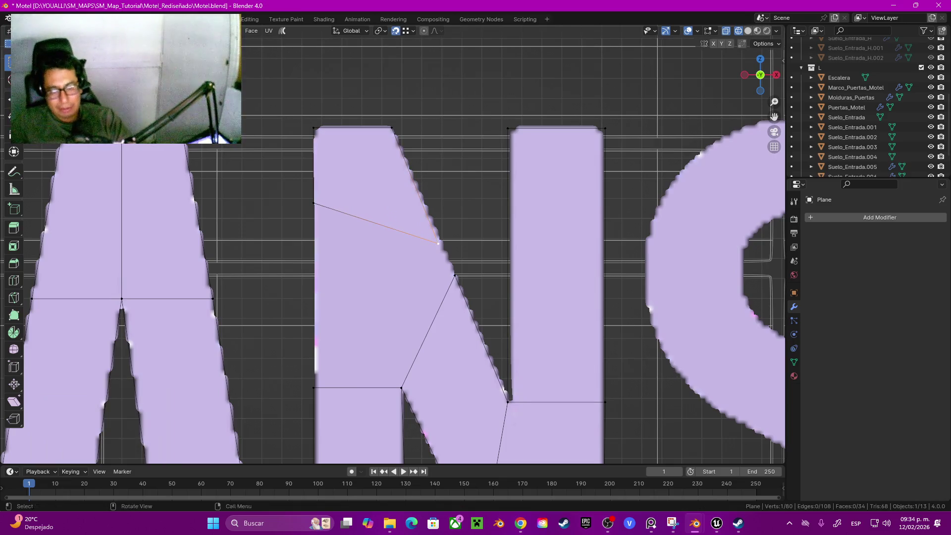
pyautogui.press('g')
pyautogui.press('Return')
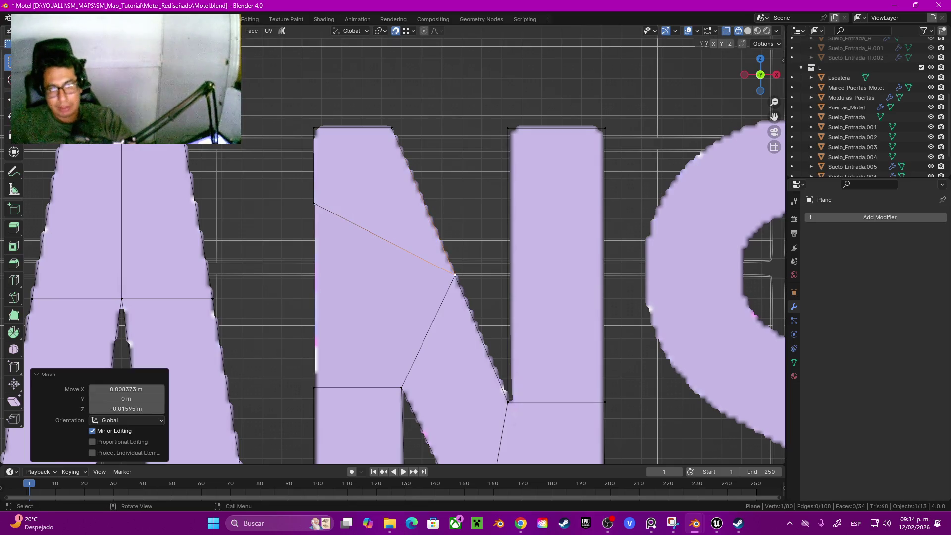
# Lower the stem's left vertex along Z; a trial fill with the 1.8 m edge is undone.
pyautogui.click(313, 202)
pyautogui.press('g')
pyautogui.press('z')
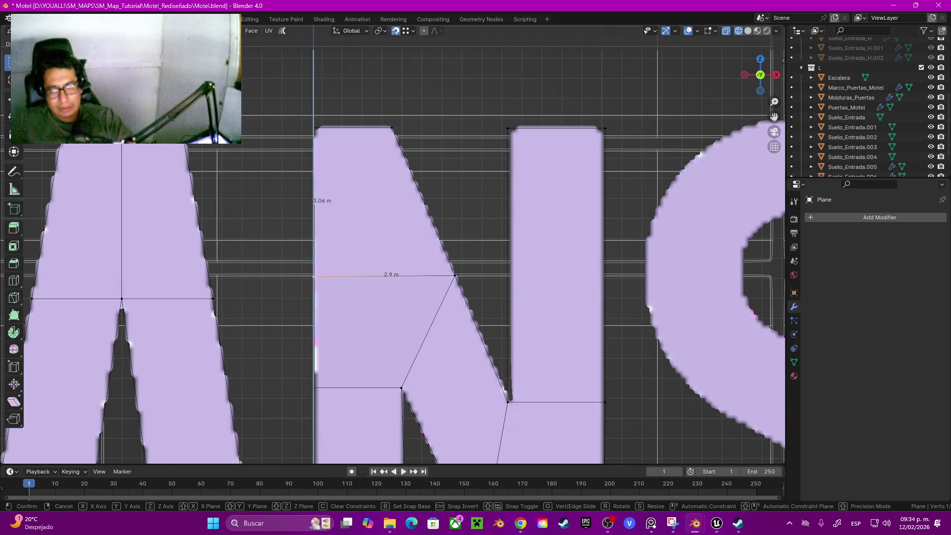
pyautogui.press('Return')
pyautogui.keyDown('shift'); pyautogui.click(358, 387); pyautogui.keyUp('shift')
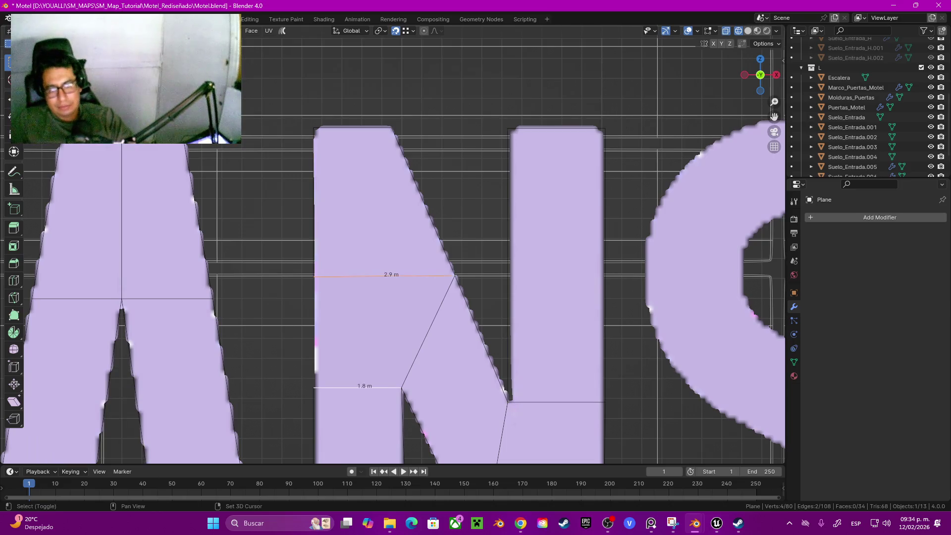
pyautogui.press('f')
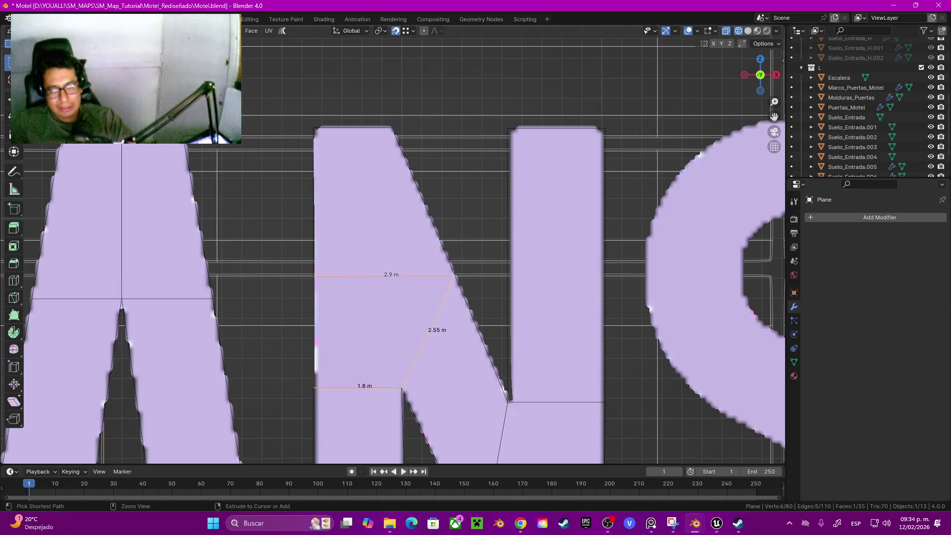
pyautogui.hotkey('ctrl', 'z')
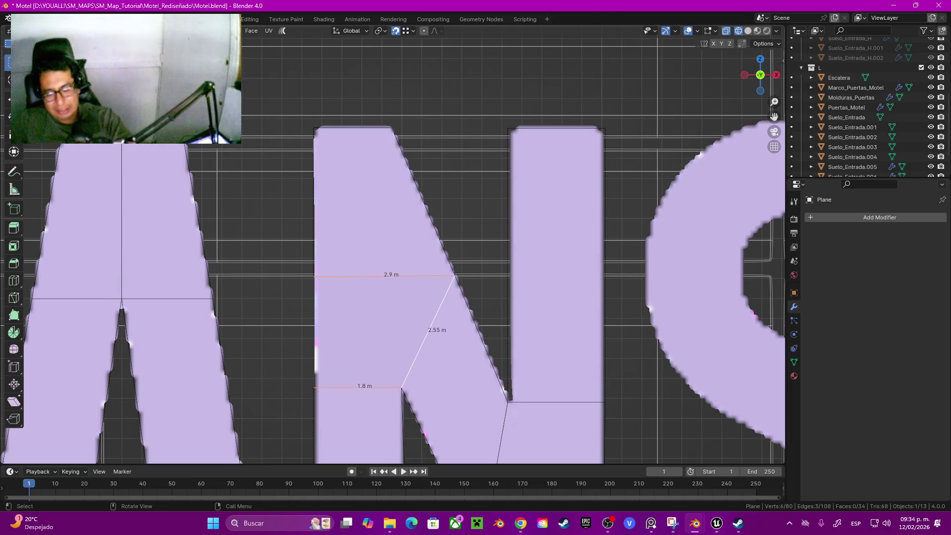
# Grow the selection and merge by distance, removing 2 duplicate vertices.
pyautogui.press('ctrl+KP_Add')
pyautogui.press('ctrl+KP_Add')
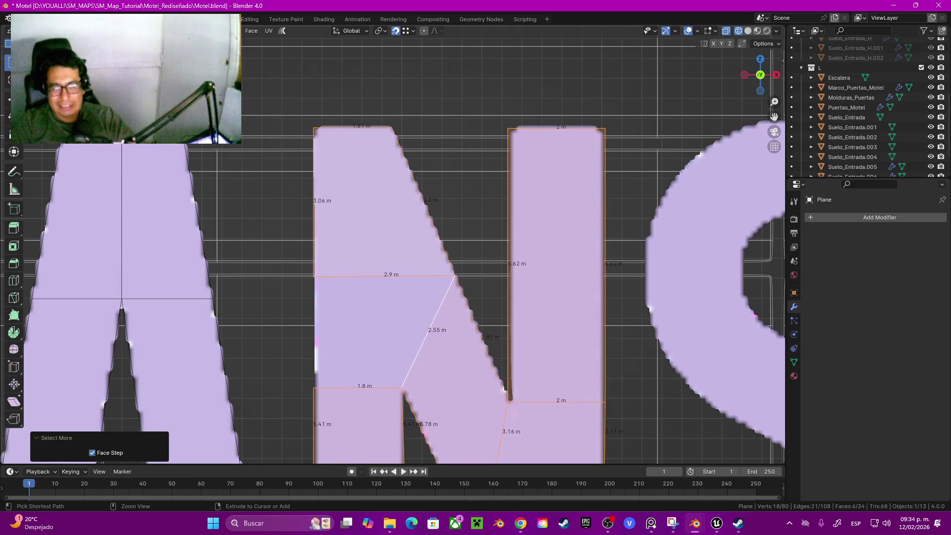
pyautogui.press('m')
pyautogui.click(394, 300)
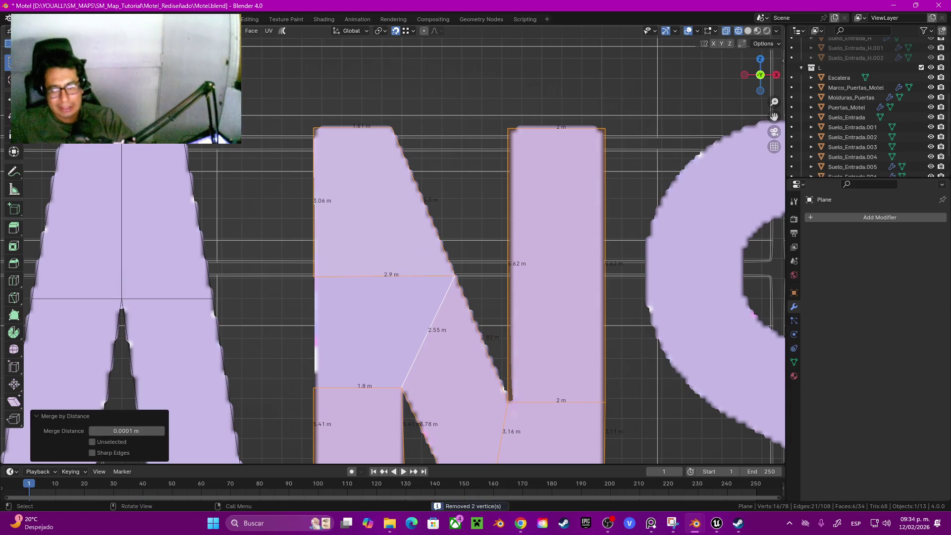
# Fill a quad face between the 2.9 m and 1.8 m edges, closed by a 2.55 m edge.
pyautogui.click(365, 387)
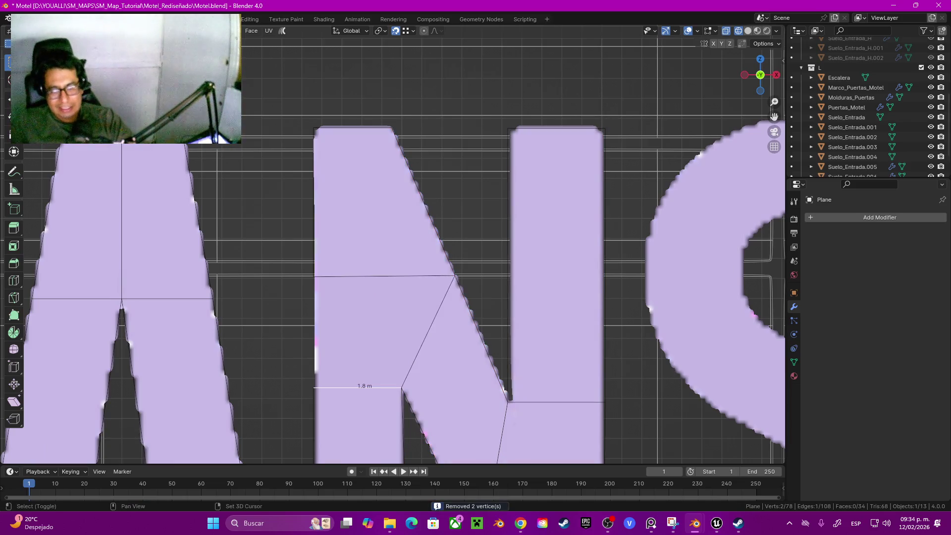
pyautogui.keyDown('shift'); pyautogui.click(389, 276); pyautogui.keyUp('shift')
pyautogui.press('f')
pyautogui.click(427, 330)
pyautogui.scroll(-7, 391, 247)
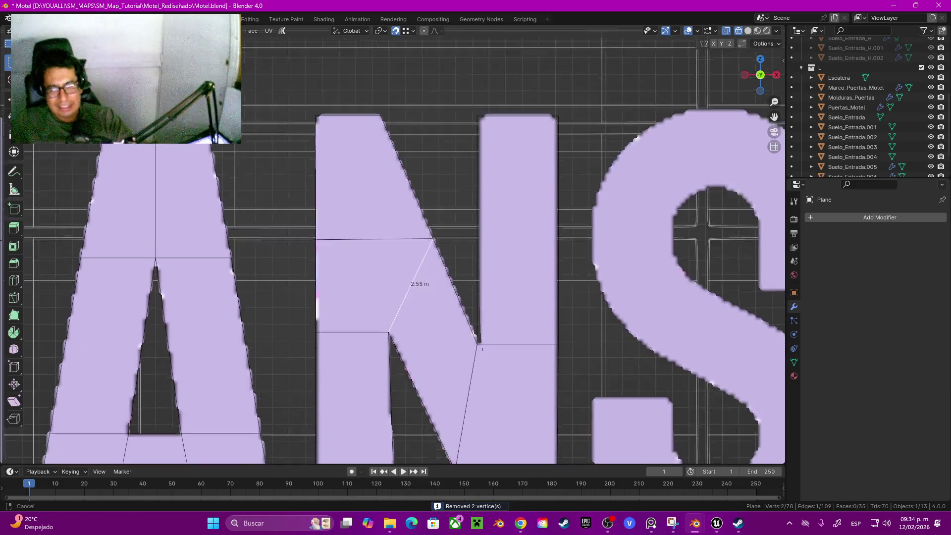
pyautogui.scroll(3, 426, 208)
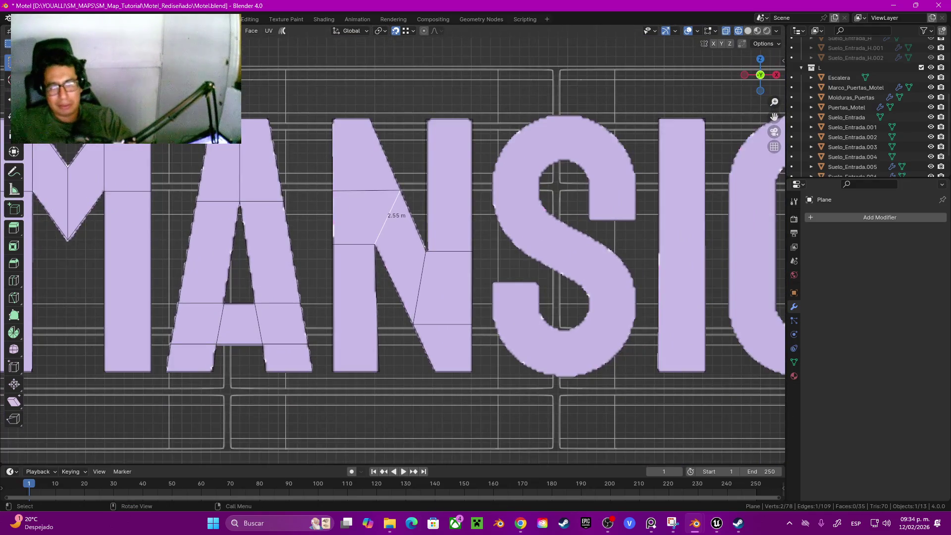
# Select the whole N mesh and duplicate it, sliding the copy along X.
pyautogui.click(434, 198)
pyautogui.scroll(-3, 426, 208)
pyautogui.keyDown('shift'); pyautogui.moveTo(426, 208); pyautogui.dragTo(419, 233, button='middle'); pyautogui.keyUp('shift')
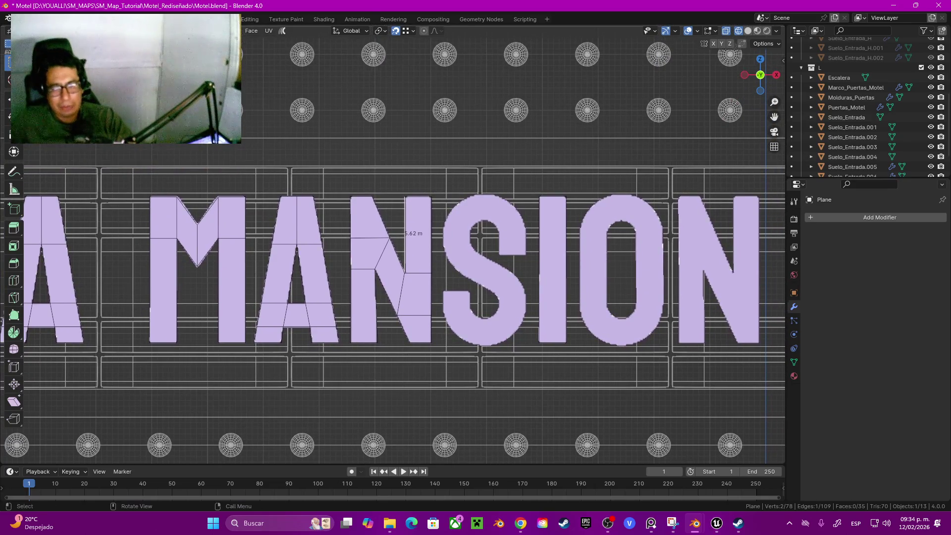
pyautogui.click(402, 295)
pyautogui.press('l')
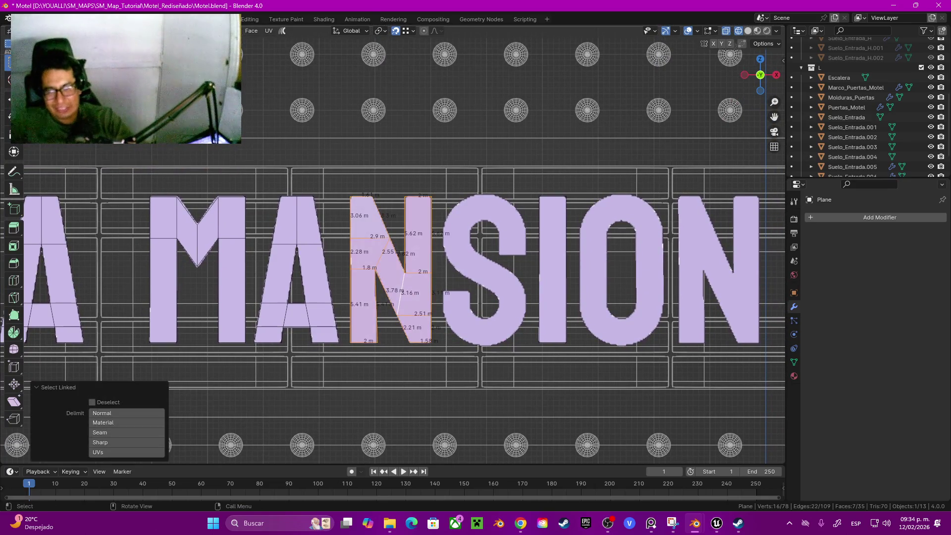
pyautogui.hotkey('shift', 'd')
pyautogui.press('x')
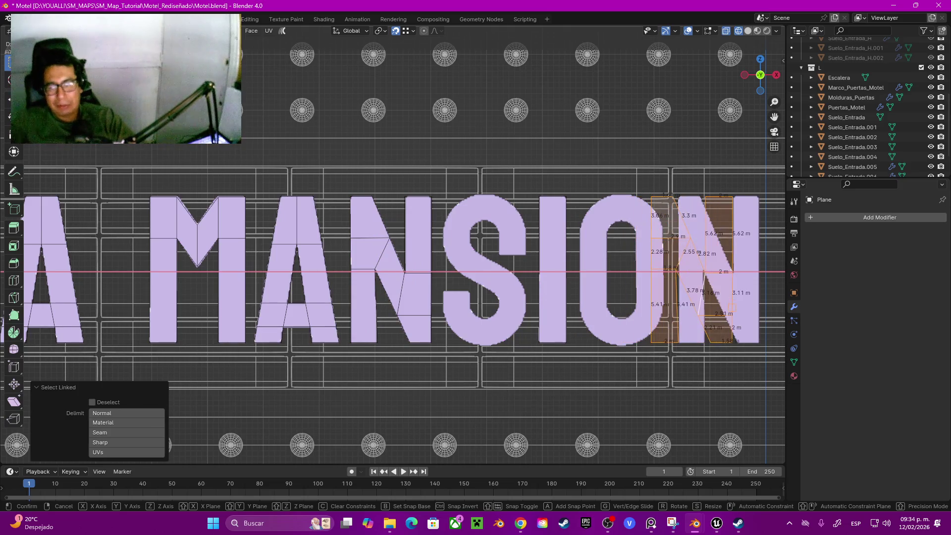
pyautogui.press('Return')
# With snapping off, move the copied N along X over the final N of MANSION.
pyautogui.keyDown('shift'); pyautogui.moveTo(495, 272); pyautogui.dragTo(230, 272, button='middle'); pyautogui.keyUp('shift')
pyautogui.scroll(4, 465, 297)
pyautogui.keyDown('shift'); pyautogui.moveTo(495, 277); pyautogui.dragTo(400, 267, button='middle'); pyautogui.keyUp('shift')
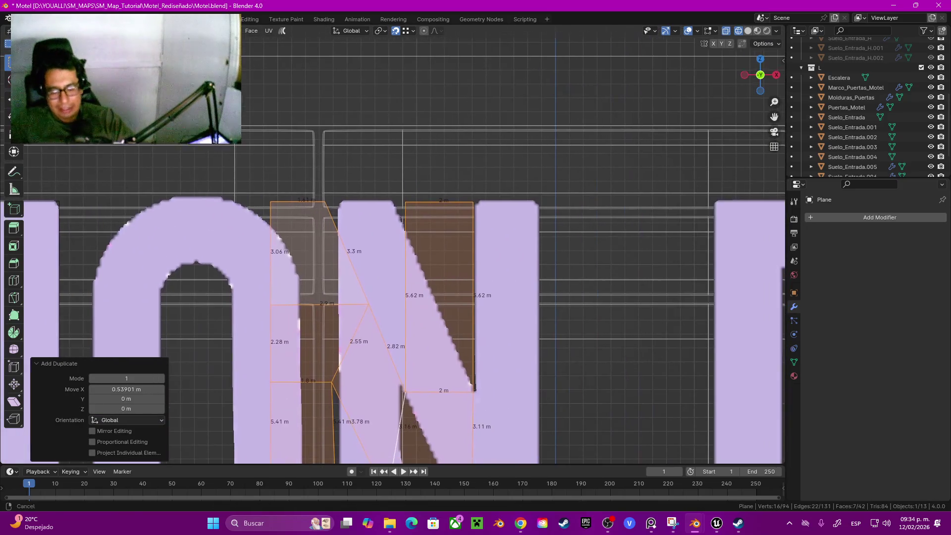
pyautogui.hotkey('shift', 'Tab')
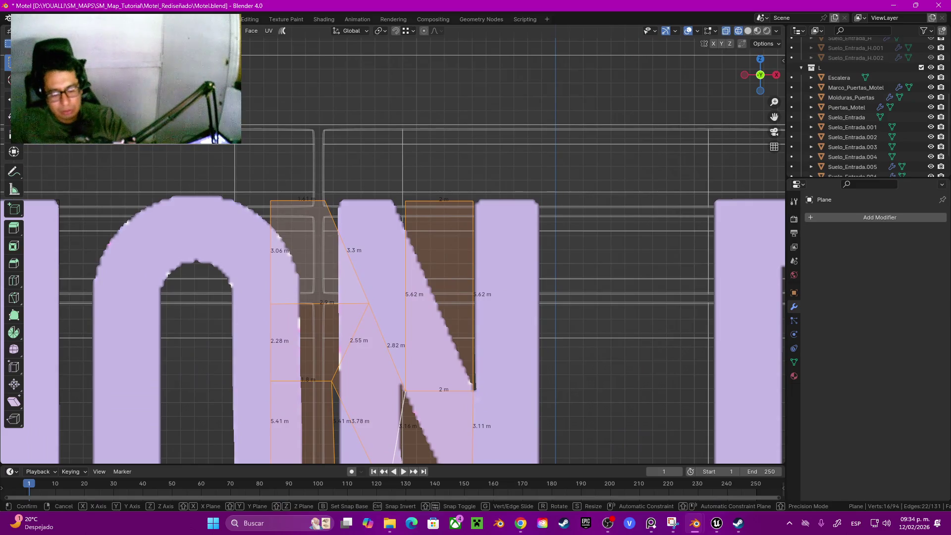
pyautogui.press('g')
pyautogui.press('x')
pyautogui.press('Return')
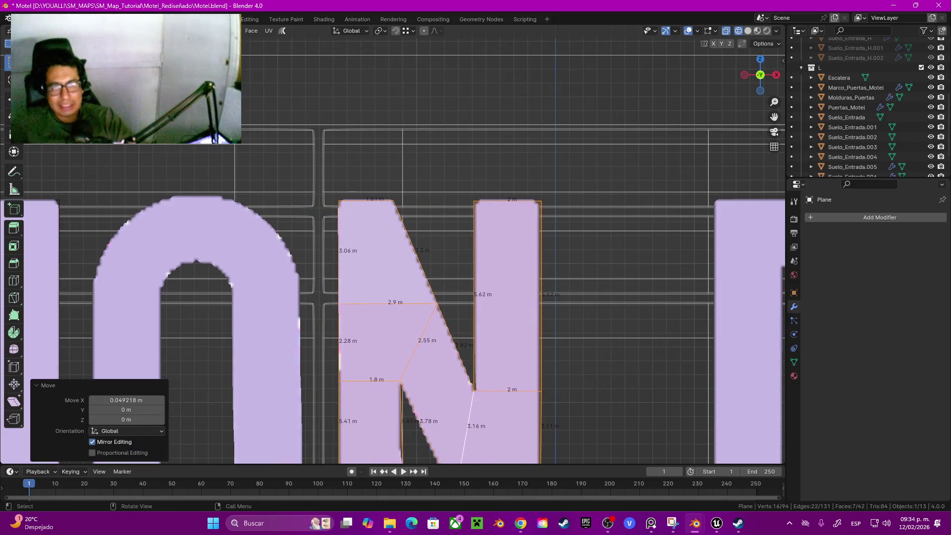
# Duplicate a 2 m square face and shift it 0.973379 m on X near the S's base.
pyautogui.moveTo(446, 297)
pyautogui.keyDown('shift'); pyautogui.mouseDown(button='middle')
pyautogui.moveTo(659, 223)
pyautogui.moveTo(682, 206)
pyautogui.mouseUp(button='middle'); pyautogui.keyUp('shift')
pyautogui.scroll(-4, 494, 305)
pyautogui.keyDown('shift'); pyautogui.moveTo(494, 305); pyautogui.dragTo(543, 335, button='middle'); pyautogui.keyUp('shift')
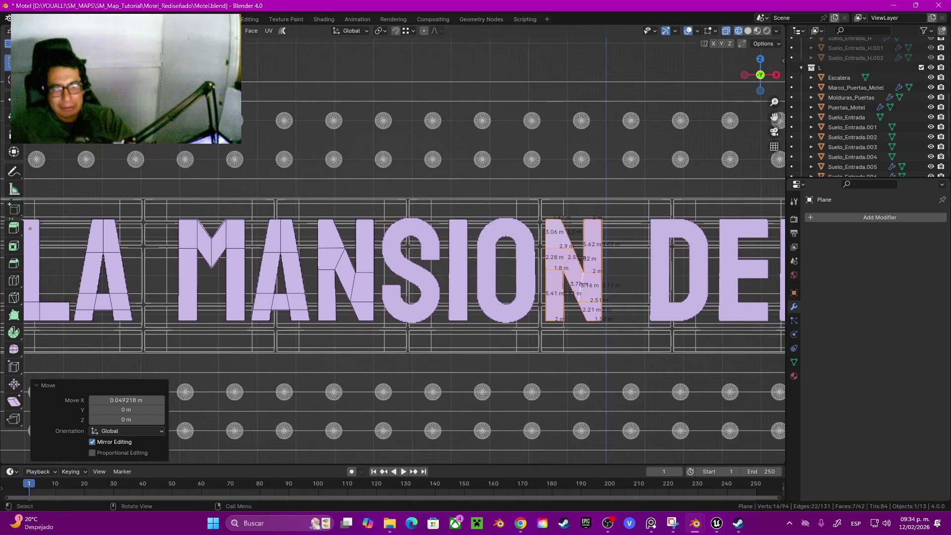
pyautogui.moveTo(396, 272)
pyautogui.keyDown('shift'); pyautogui.mouseDown(button='middle')
pyautogui.moveTo(431, 273)
pyautogui.moveTo(372, 296)
pyautogui.mouseUp(button='middle'); pyautogui.keyUp('shift')
pyautogui.press('g')
pyautogui.press('x')
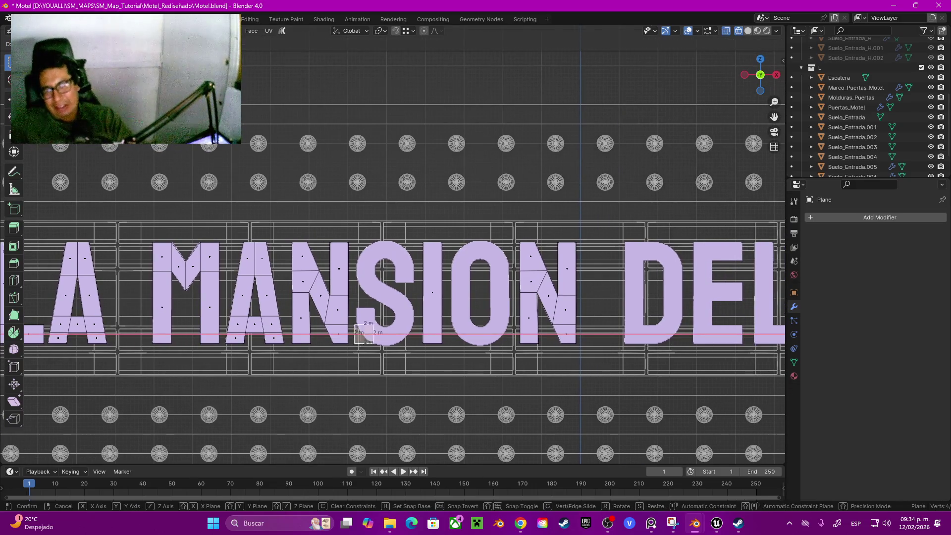
pyautogui.press('Return')
pyautogui.scroll(7, 396, 297)
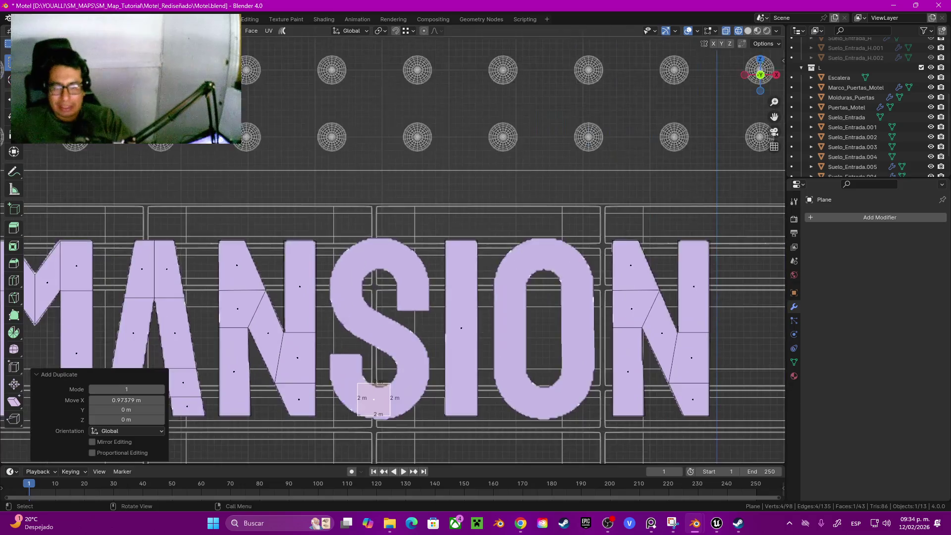
# Move the copied square face up into the S's upper-right hook.
pyautogui.press('g')
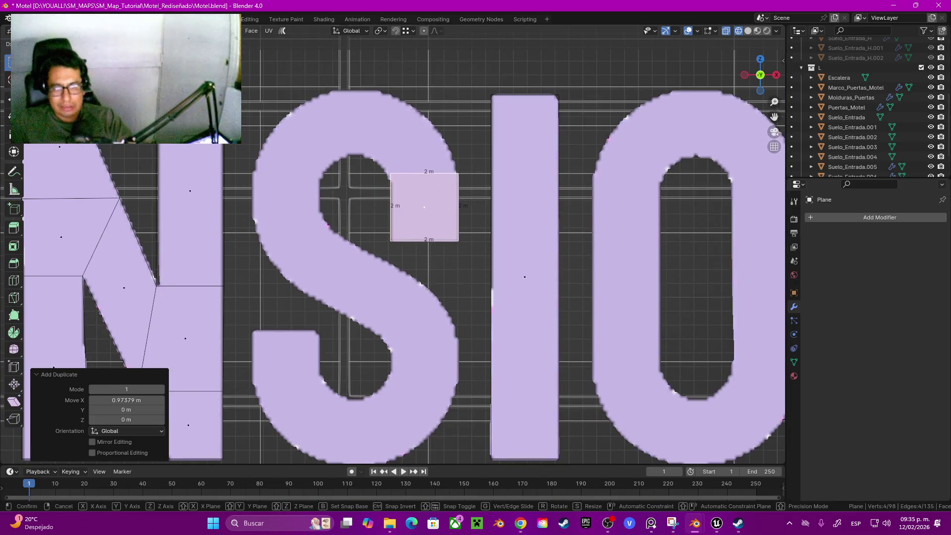
pyautogui.scroll(3, 442, 177)
pyautogui.press('Return')
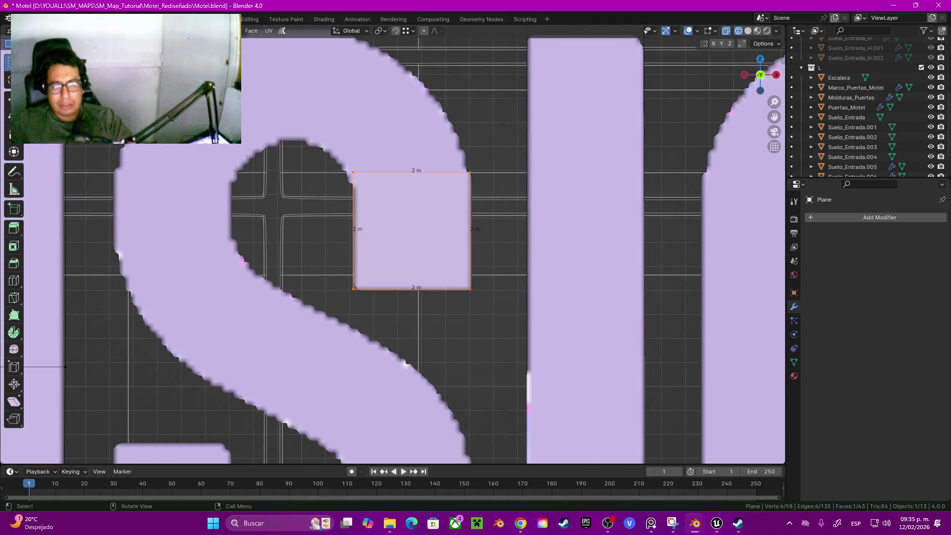
# Lower the square's top edge vertically so it fits beneath the S's curve.
pyautogui.click(436, 171)
pyautogui.press('g')
pyautogui.press('z')
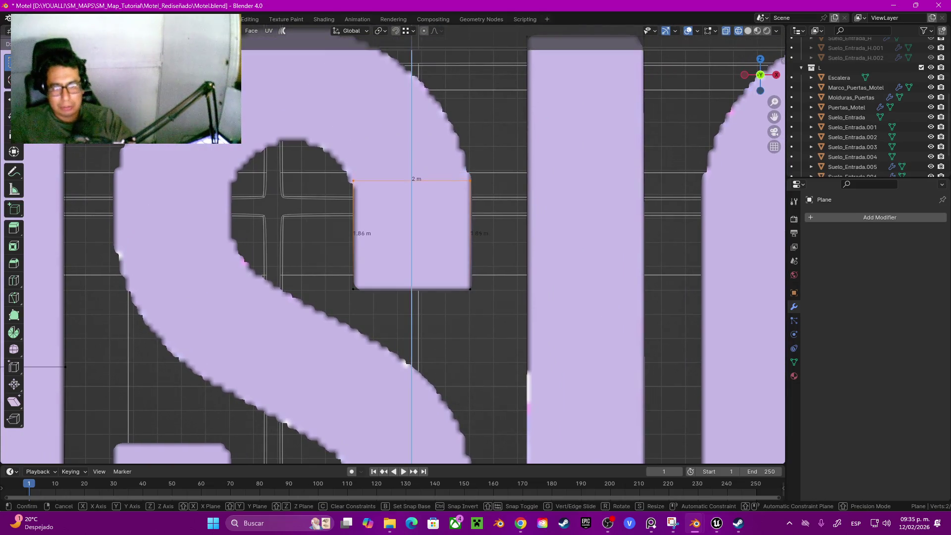
pyautogui.press('Return')
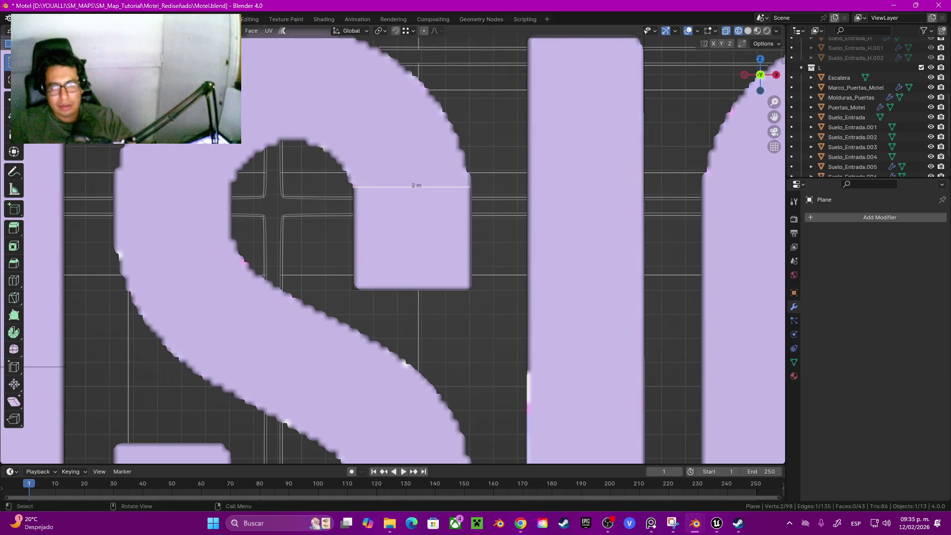
pyautogui.scroll(-5, 391, 247)
pyautogui.scroll(3, 391, 248)
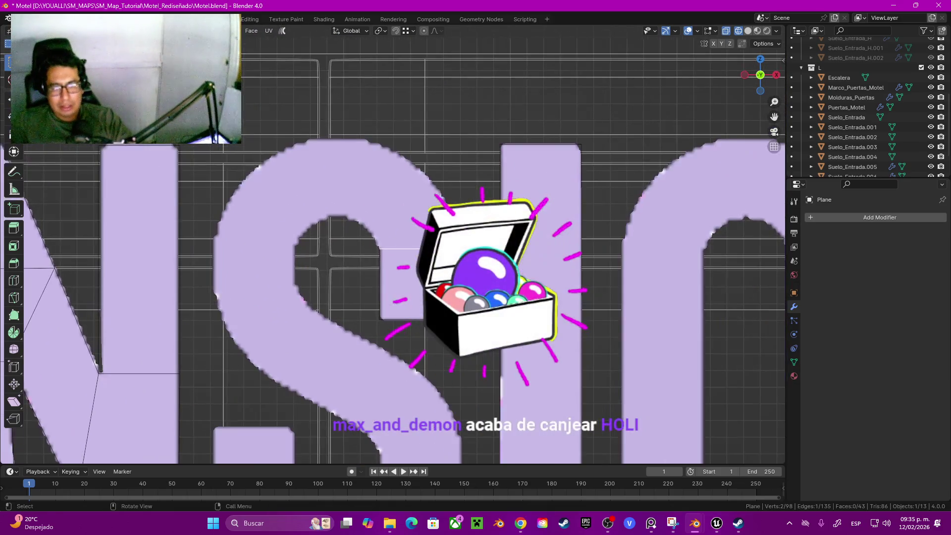
pyautogui.scroll(-2, 392, 247)
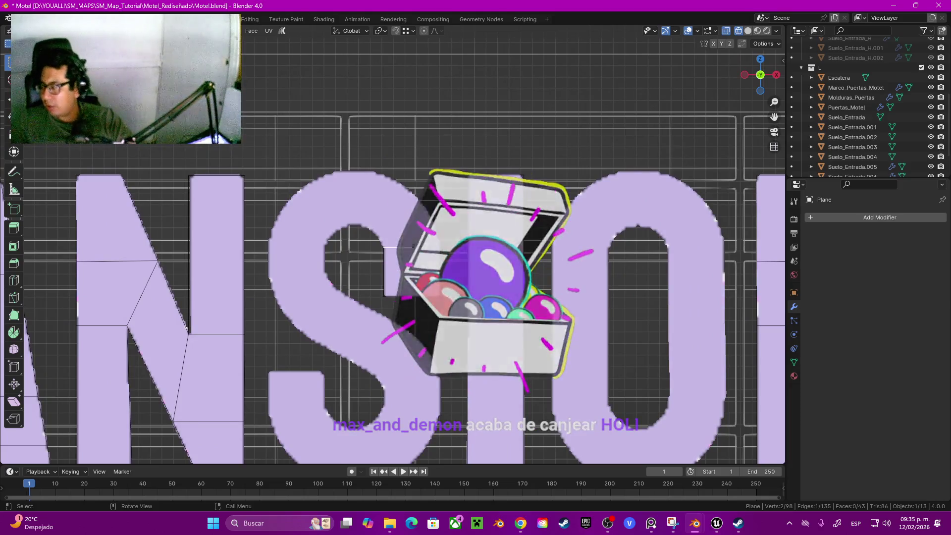
pyautogui.scroll(3, 389, 250)
# Extrude the square's top edge into the first arc segment, rotated and positioned along the curve.
pyautogui.press('g')
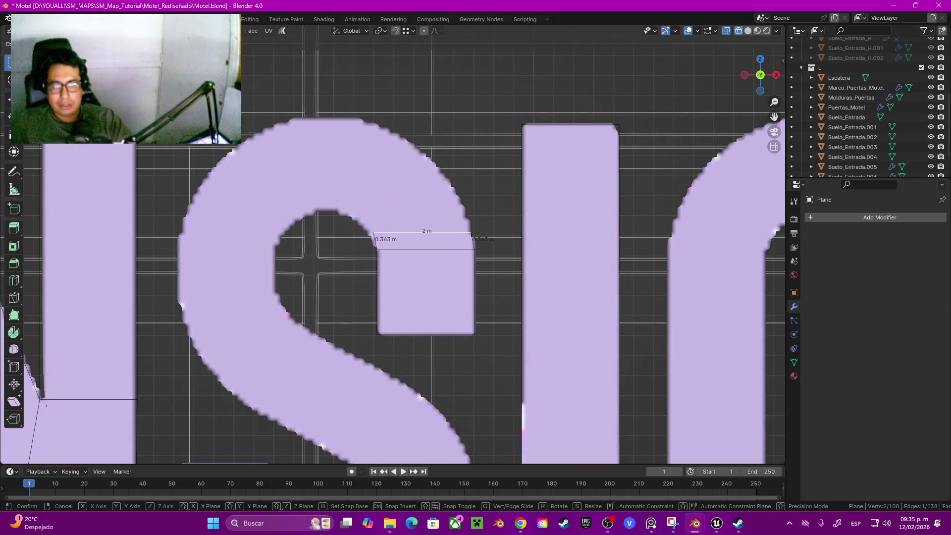
pyautogui.press('Return')
pyautogui.press('r')
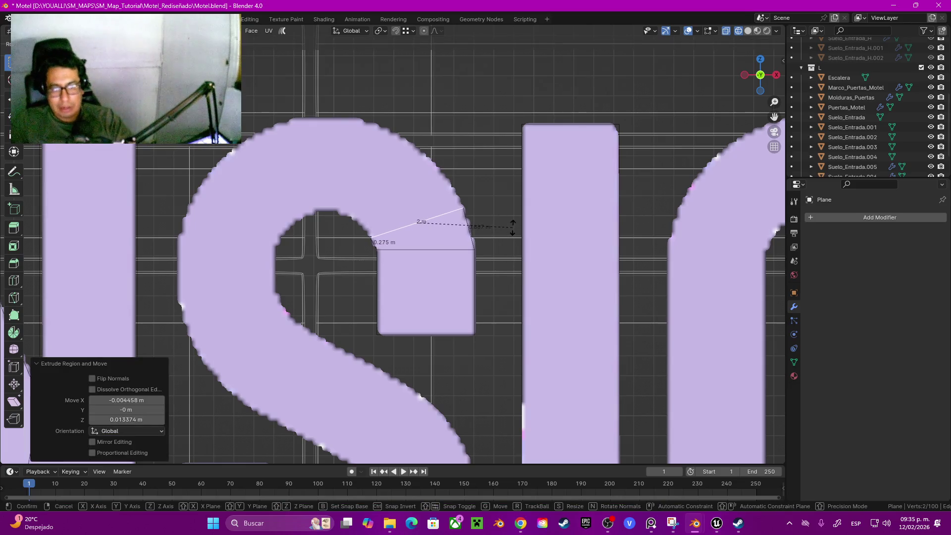
pyautogui.click(513, 224)
pyautogui.scroll(2, 399, 228)
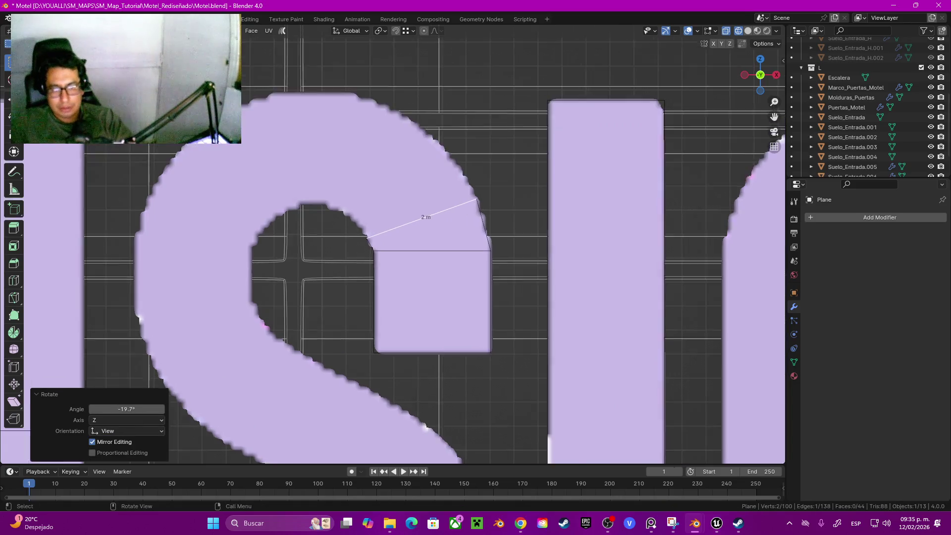
pyautogui.press('g')
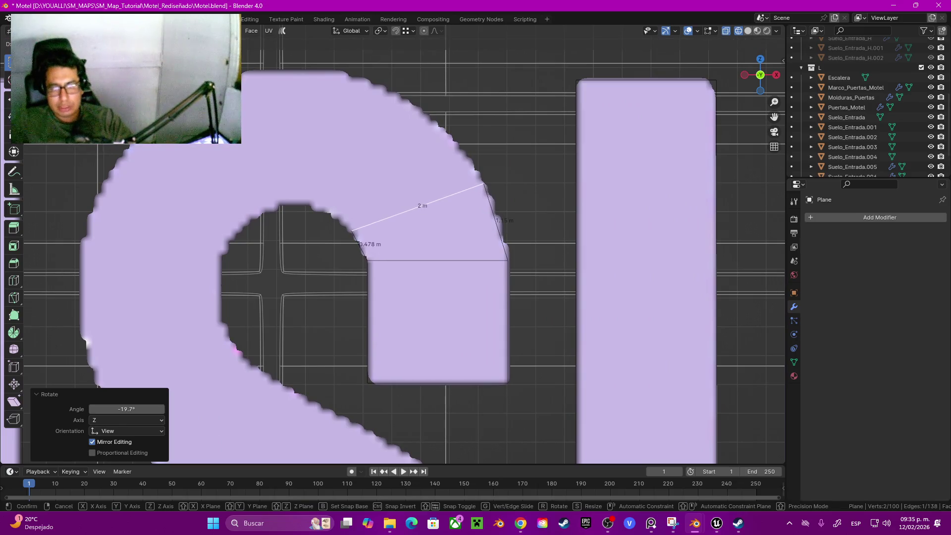
pyautogui.press('Return')
# Extrude, rotate and shift a second segment to follow the S's upper curve.
pyautogui.press('e')
pyautogui.press('Return')
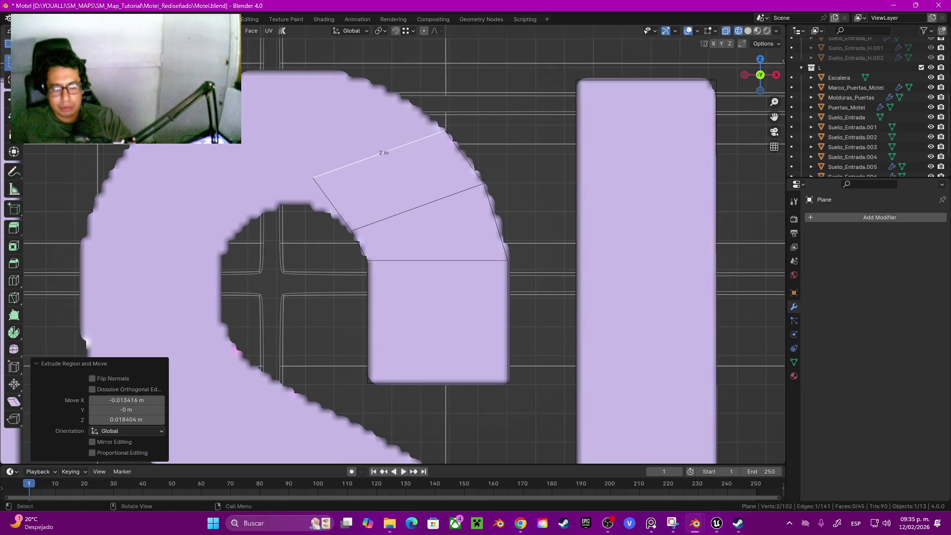
pyautogui.press('r')
pyautogui.press('Return')
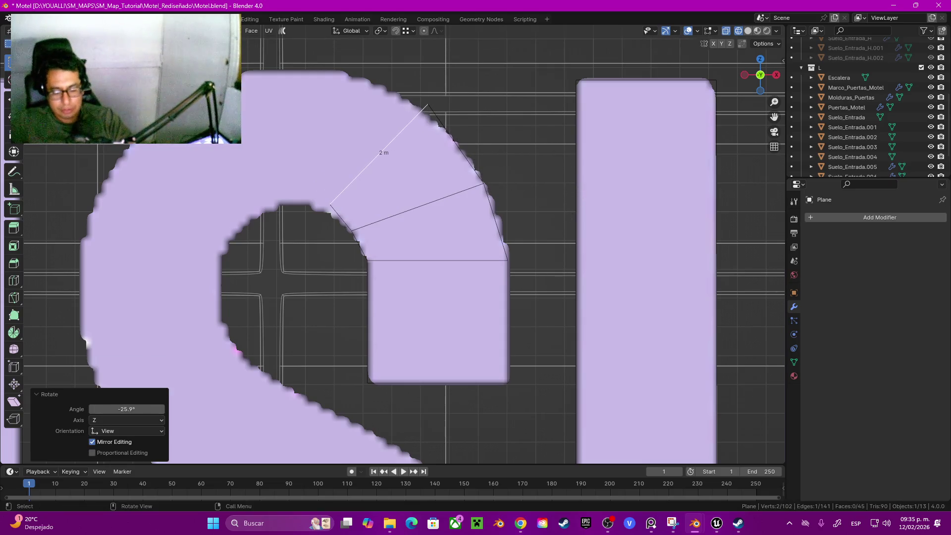
pyautogui.press('g')
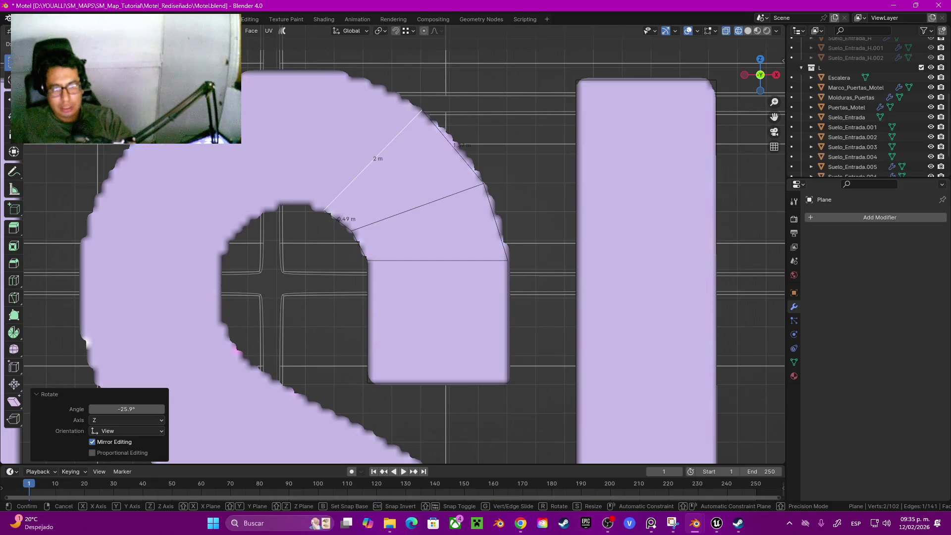
pyautogui.press('Return')
# Extrude and rotate two more segments so the faces wrap past the S's top.
pyautogui.press('e')
pyautogui.keyDown('shift'); pyautogui.moveTo(376, 198); pyautogui.dragTo(473, 258, button='middle'); pyautogui.keyUp('shift')
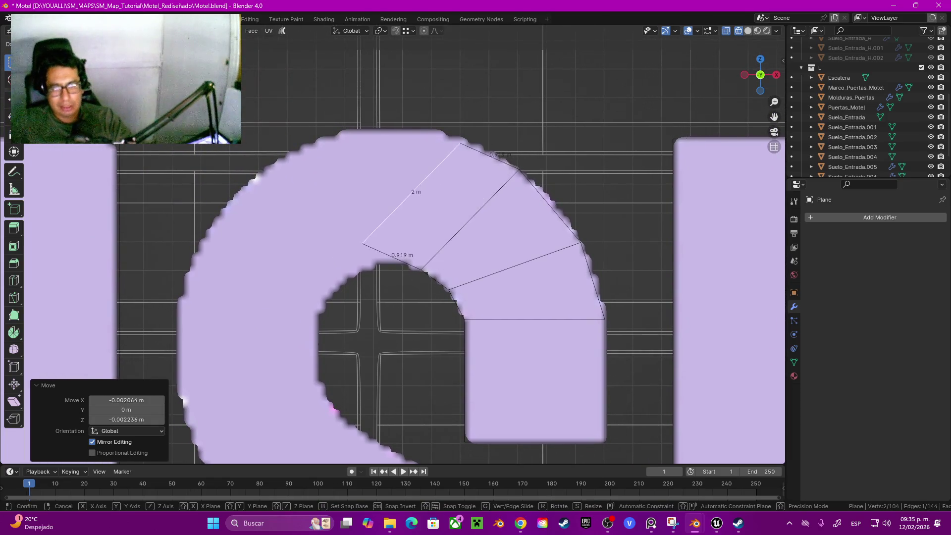
pyautogui.press('Return')
pyautogui.press('r')
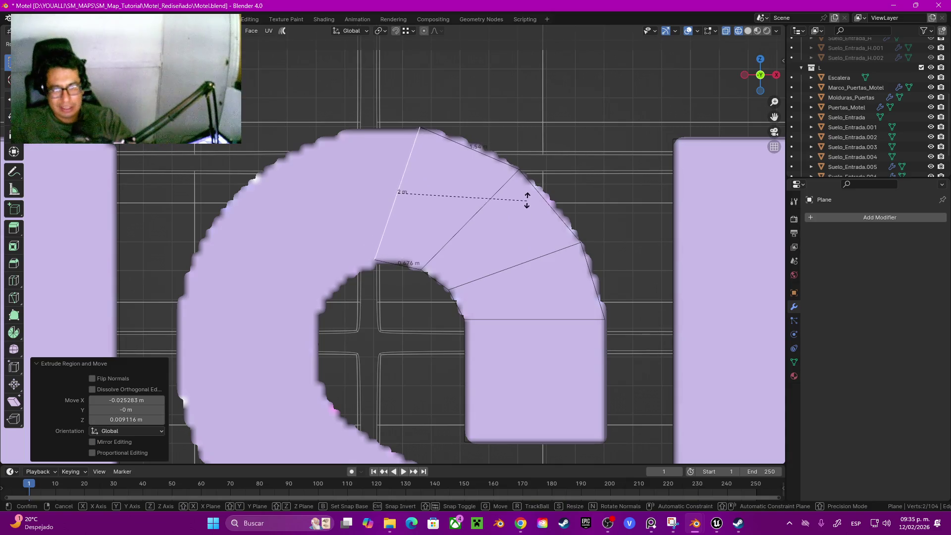
pyautogui.press('Return')
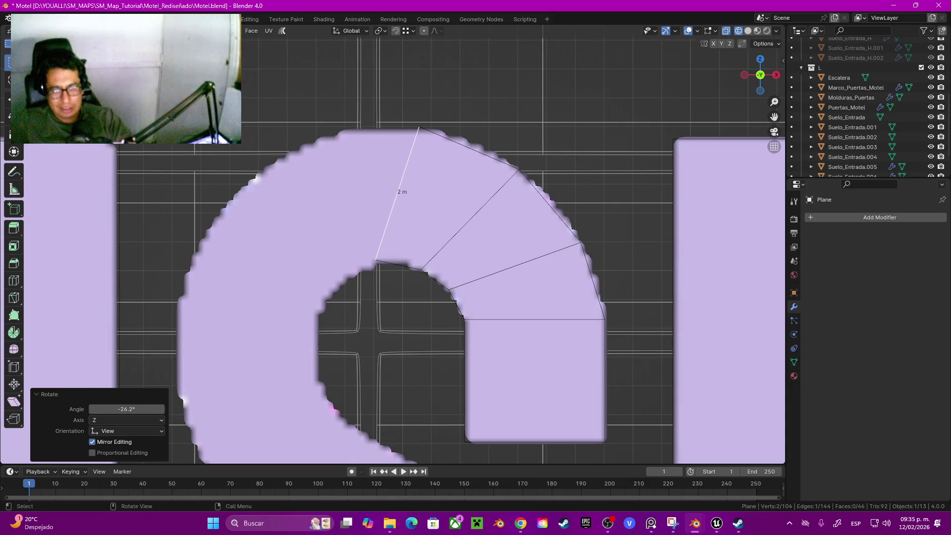
pyautogui.press('e')
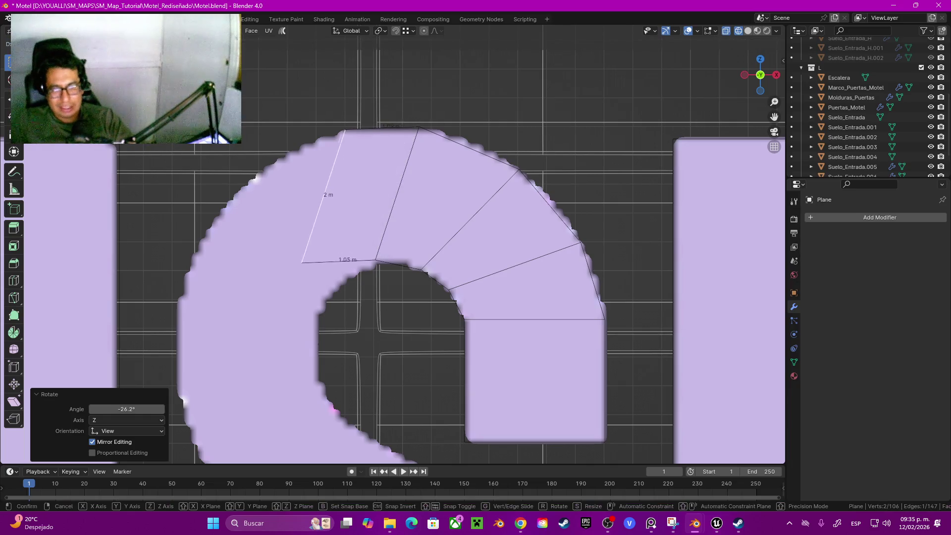
pyautogui.press('Return')
pyautogui.press('r')
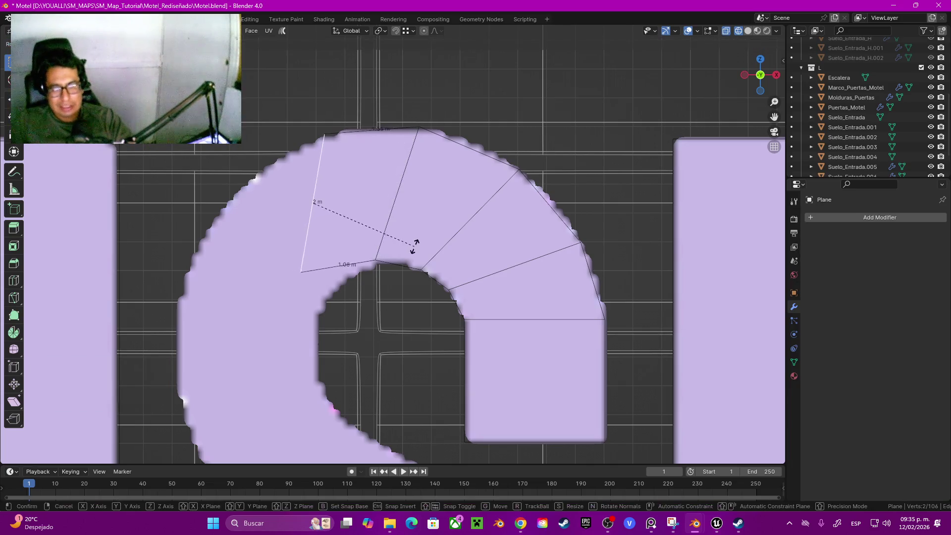
pyautogui.press('Return')
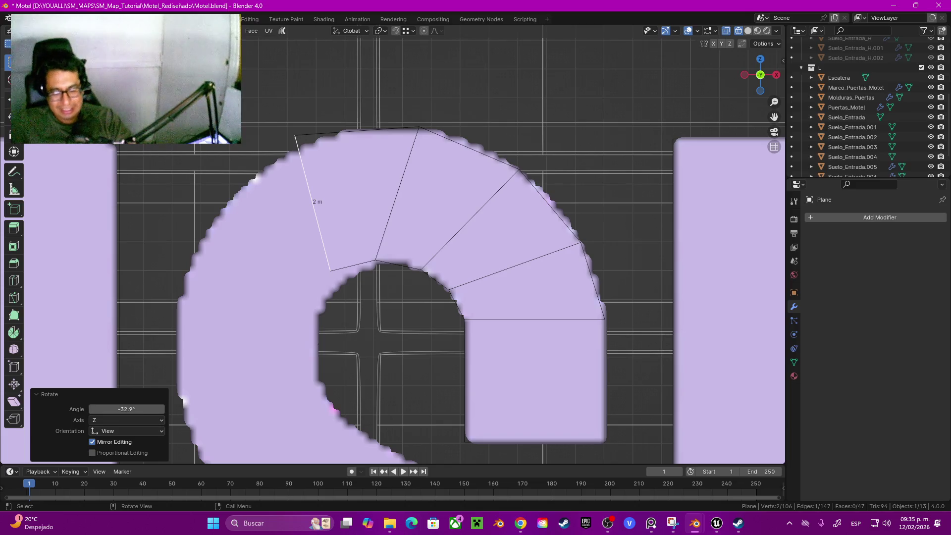
pyautogui.press('g')
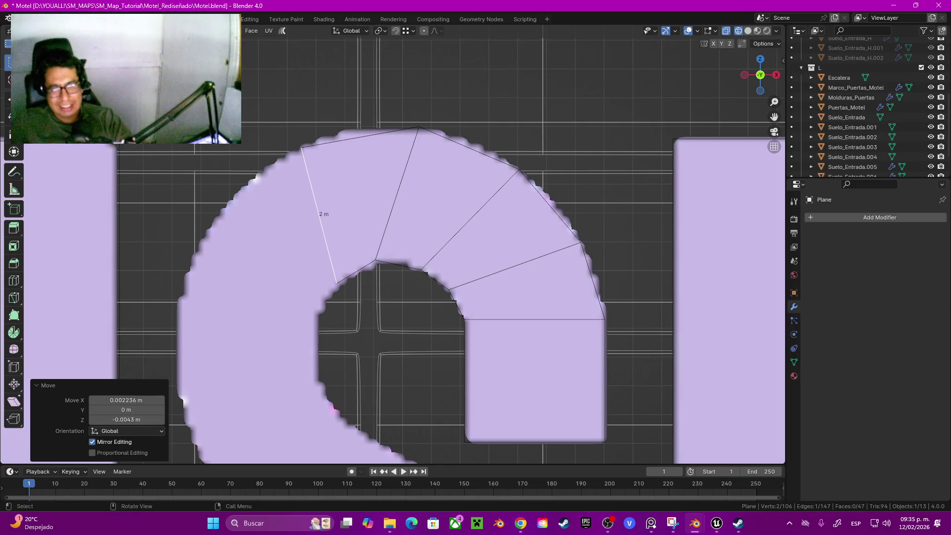
pyautogui.press('Escape')
# Pick the arc's top corner vertex, then start selecting arc faces in face mode.
pyautogui.press('1')
pyautogui.click(419, 127)
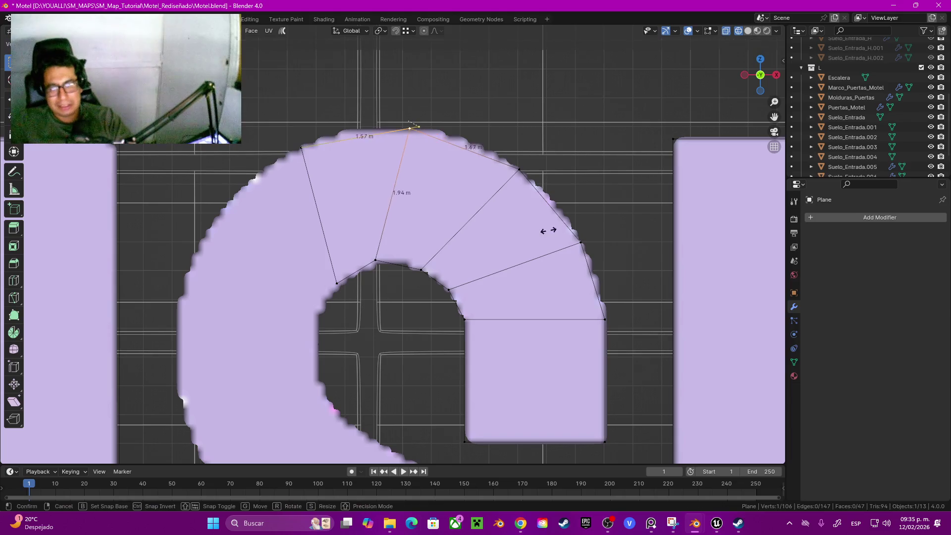
pyautogui.scroll(-5, 379, 215)
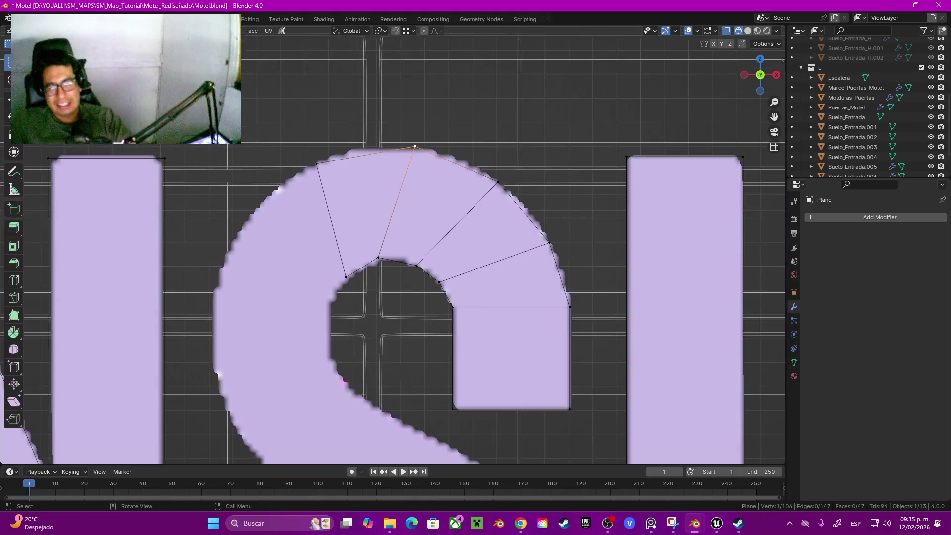
pyautogui.press('3')
pyautogui.keyDown('shift'); pyautogui.click(369, 210); pyautogui.keyUp('shift')
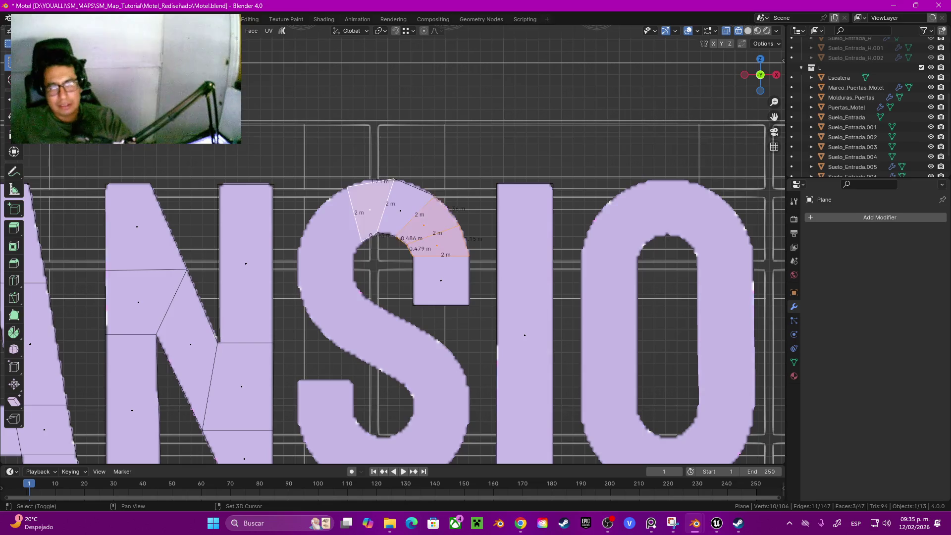
# Select the remaining arc faces and delete them.
pyautogui.keyDown('shift'); pyautogui.click(423, 226); pyautogui.keyUp('shift')
pyautogui.keyDown('shift'); pyautogui.click(400, 211); pyautogui.keyUp('shift')
pyautogui.press('x')
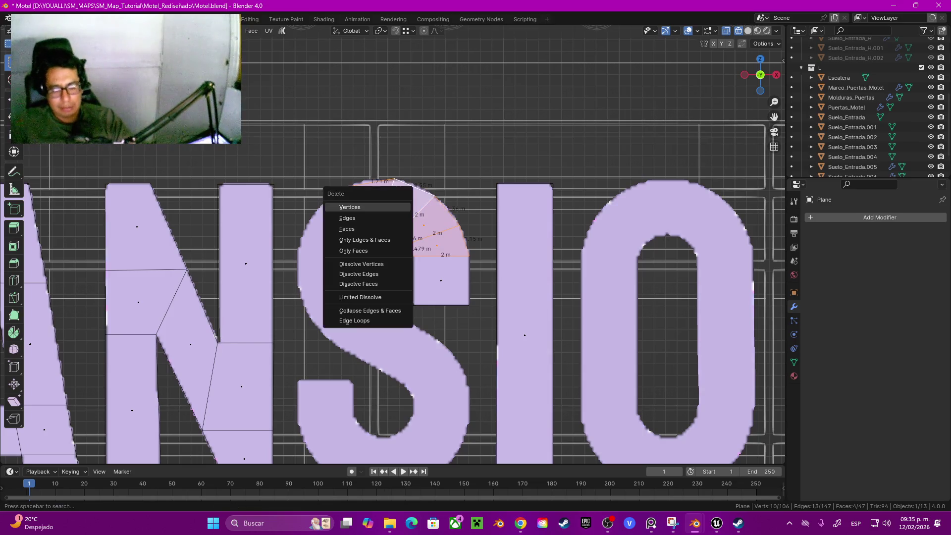
pyautogui.click(346, 229)
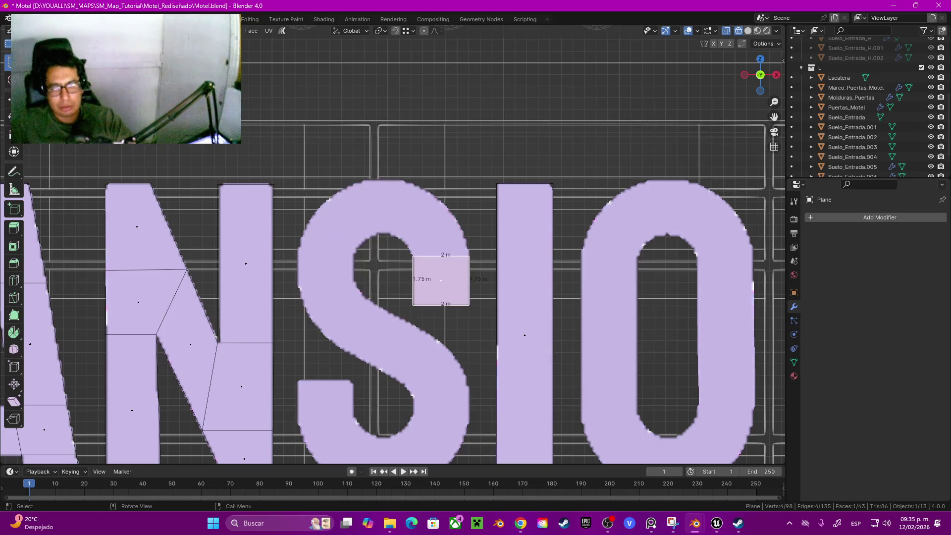
# Duplicate the 2 m × 1.75 m square face into the S's lower-left terminal.
pyautogui.keyDown('shift'); pyautogui.moveTo(441, 280); pyautogui.dragTo(453, 206, button='middle'); pyautogui.keyUp('shift')
pyautogui.hotkey('shift', 'd')
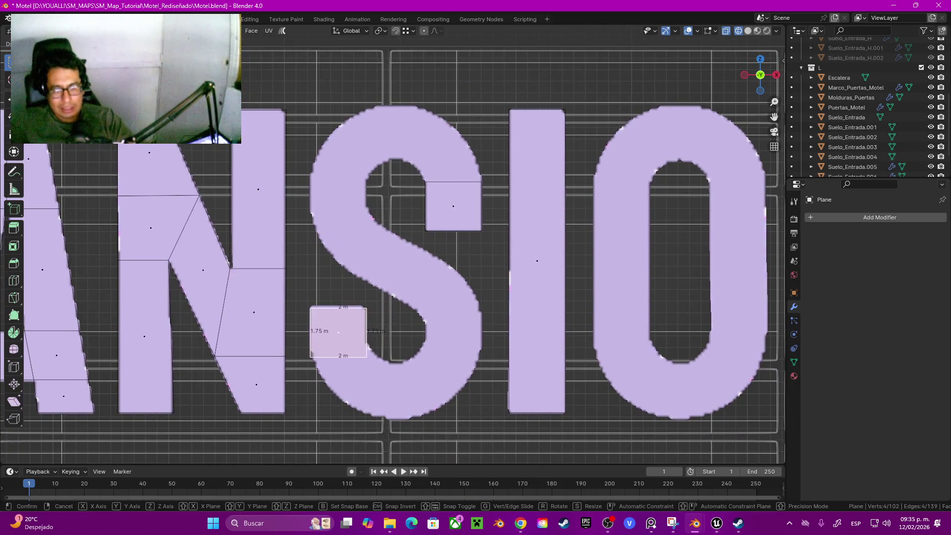
pyautogui.click(337, 330)
pyautogui.scroll(-2, 337, 331)
pyautogui.scroll(-3, 354, 303)
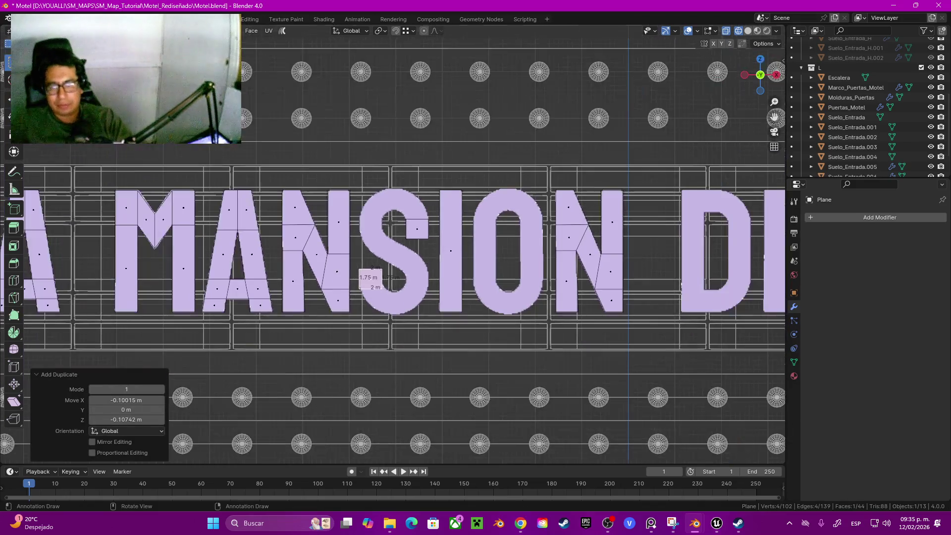
# Add an unfilled 18-vertex, 1 m radius circle, aligned to view and rotated 90° on X.
pyautogui.keyDown('ctrl'); pyautogui.moveTo(354, 302); pyautogui.dragTo(354, 258, button='middle'); pyautogui.keyUp('ctrl')
pyautogui.hotkey('shift', 'a')
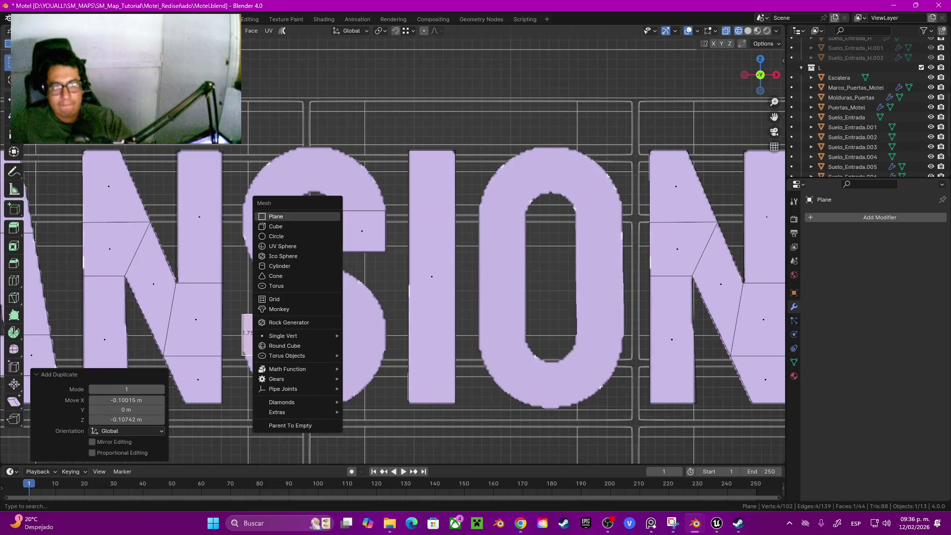
pyautogui.click(276, 236)
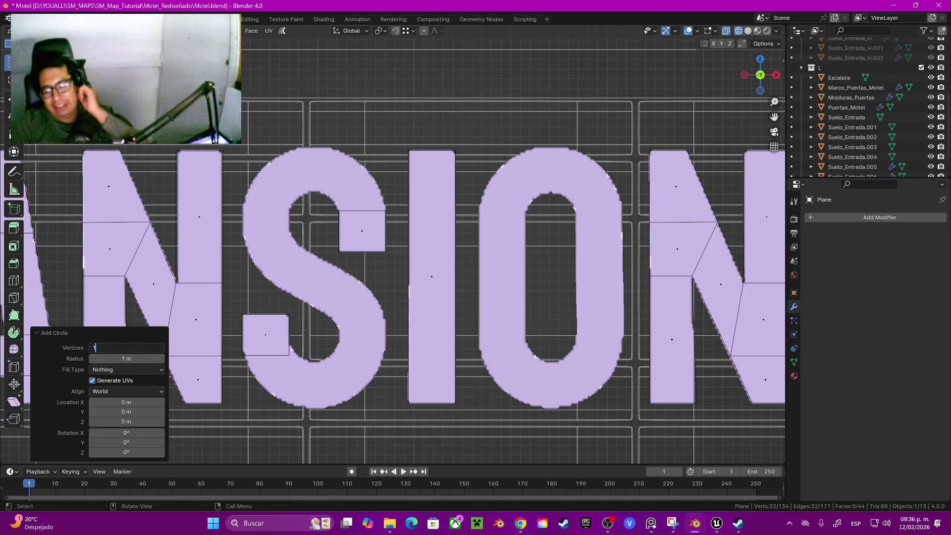
pyautogui.write('8')
pyautogui.press('Return')
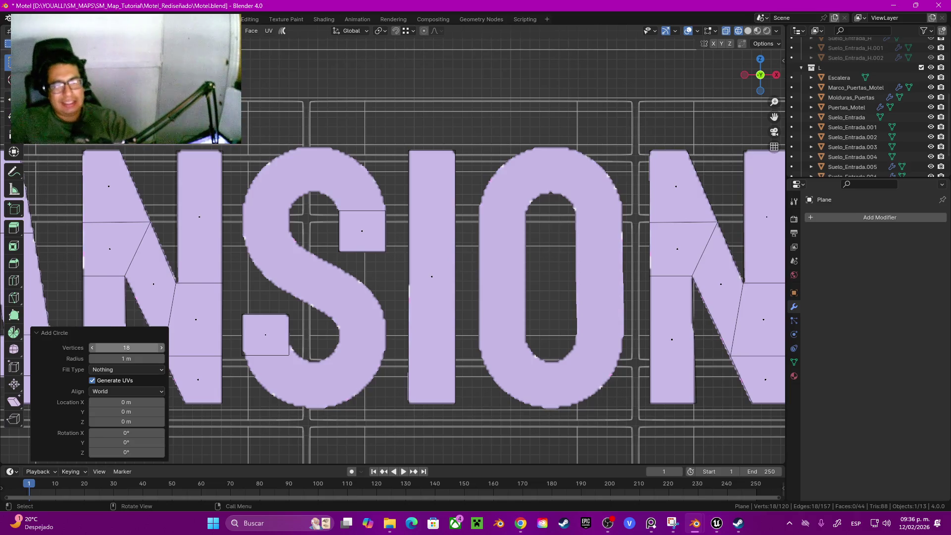
pyautogui.scroll(-6, 587, 242)
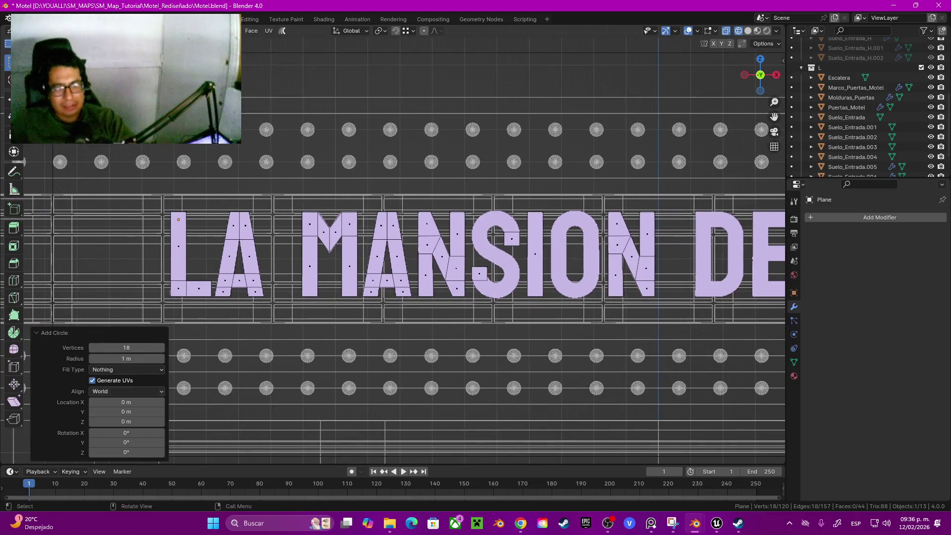
pyautogui.click(126, 392)
pyautogui.click(127, 402)
# Raise the circle on Z to the sign's height and drop it over the letters.
pyautogui.scroll(-5, 454, 248)
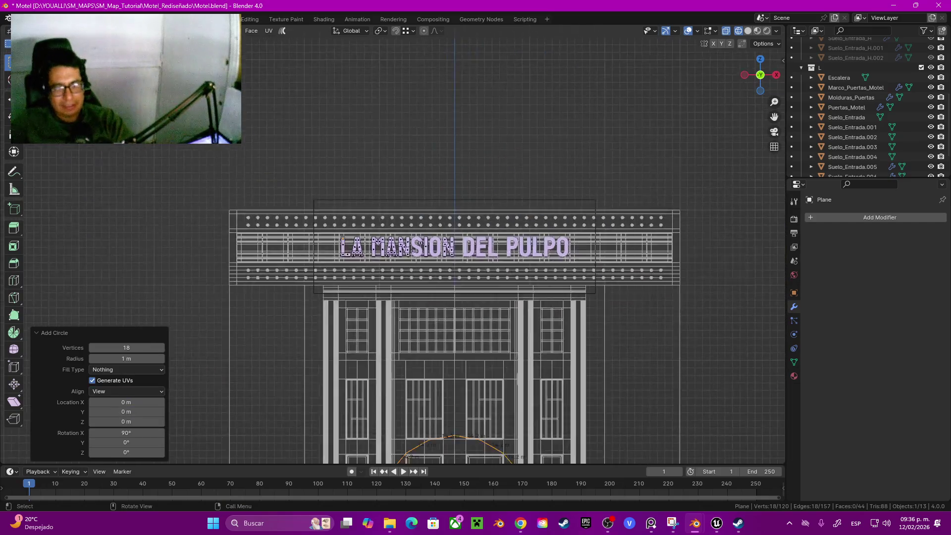
pyautogui.scroll(-5, 454, 247)
pyautogui.press('g')
pyautogui.press('z')
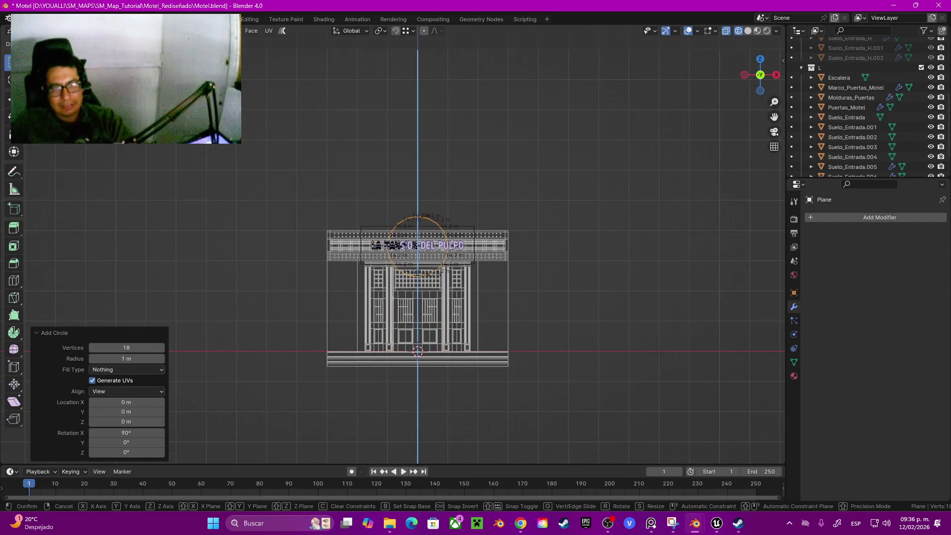
pyautogui.click(392, 244)
pyautogui.scroll(7, 392, 244)
pyautogui.scroll(5, 436, 248)
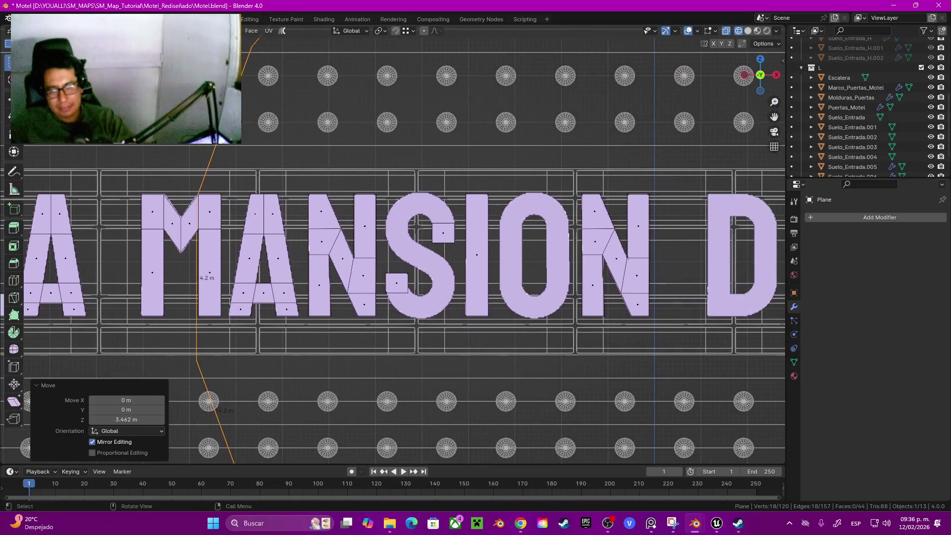
pyautogui.press('g')
pyautogui.click(625, 290)
# Shrink the circle to fit inside the S and move it into the upper bowl.
pyautogui.press('g')
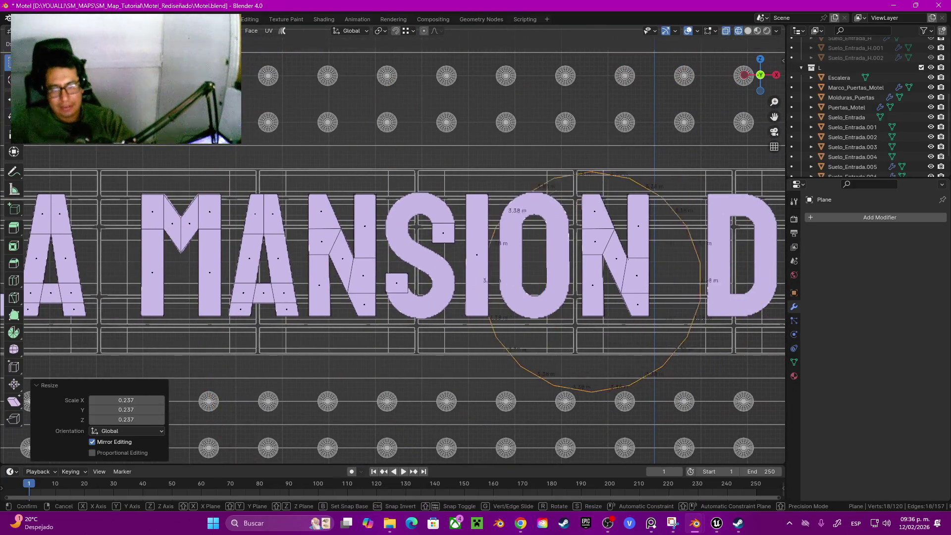
pyautogui.press('Return')
pyautogui.scroll(3, 397, 248)
pyautogui.press('s')
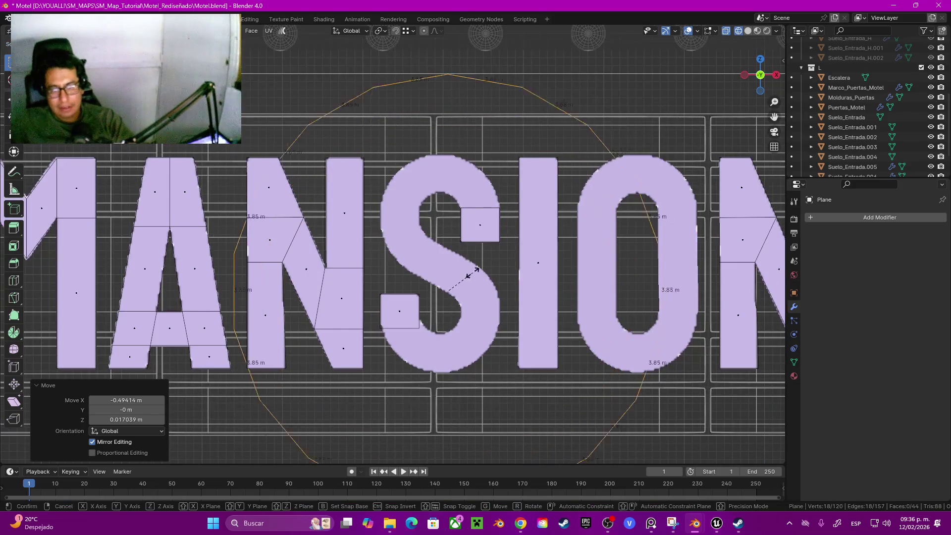
pyautogui.click(452, 288)
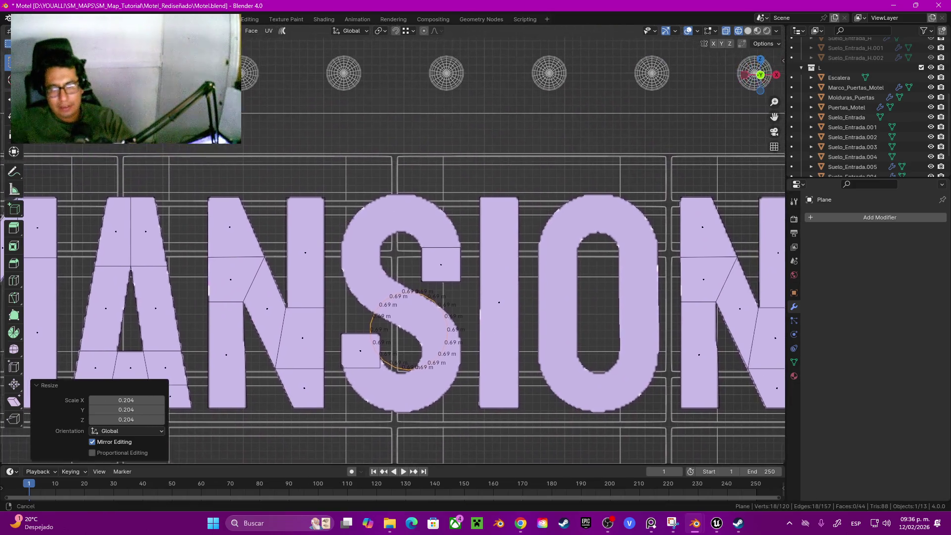
pyautogui.scroll(3, 453, 289)
pyautogui.keyDown('shift'); pyautogui.moveTo(453, 289); pyautogui.dragTo(437, 238, button='middle'); pyautogui.keyUp('shift')
pyautogui.press('g')
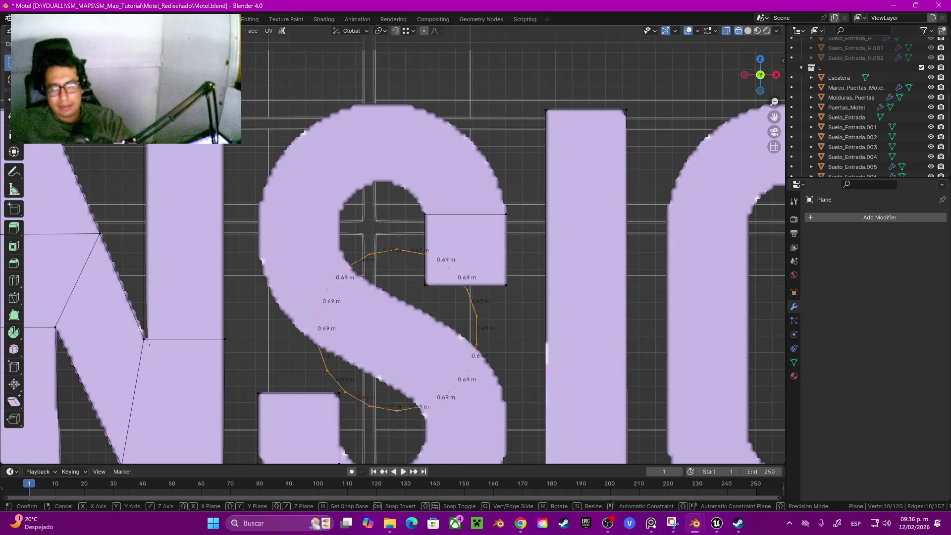
pyautogui.press('Return')
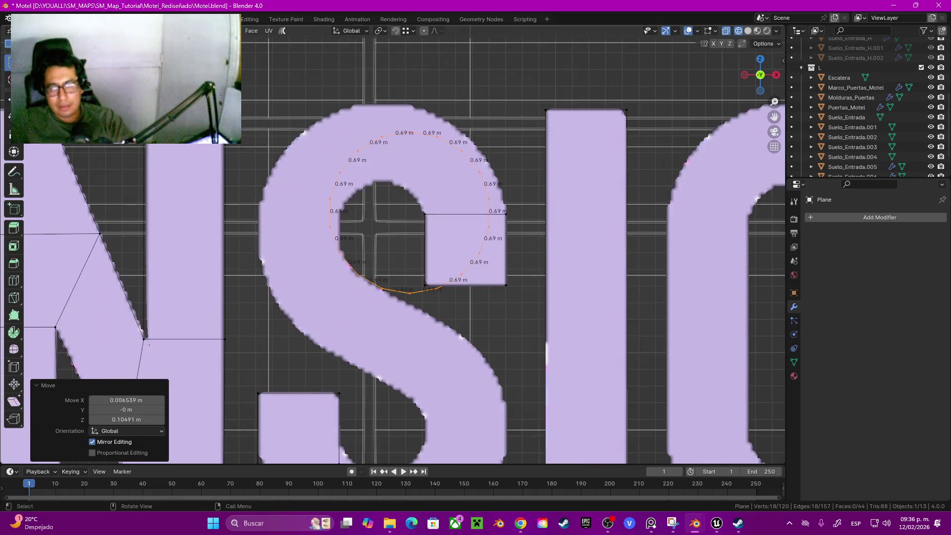
# Scale the ring up to the bowl's outer curve at 1.08 m edges, shifting it slightly left.
pyautogui.scroll(2, 396, 248)
pyautogui.press('s')
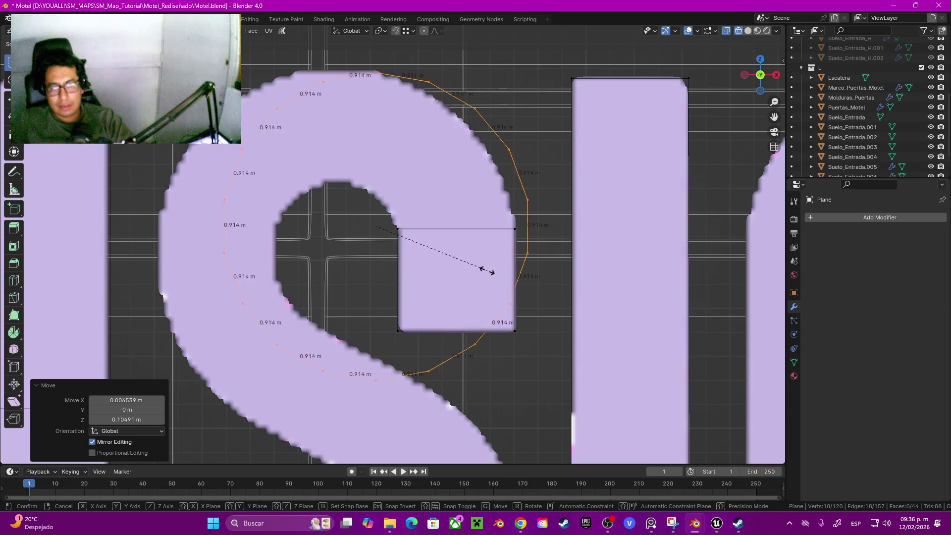
pyautogui.press('Return')
pyautogui.press('g')
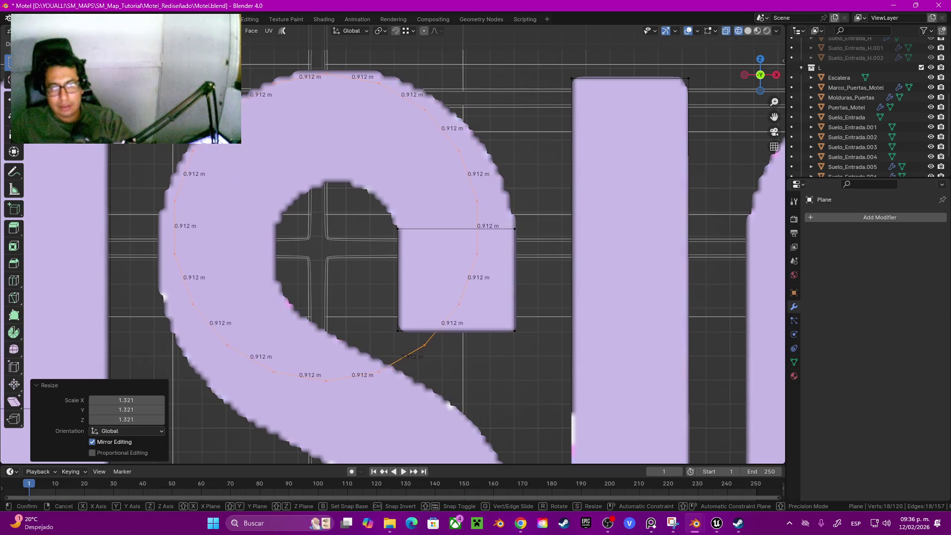
pyautogui.press('Return')
pyautogui.press('s')
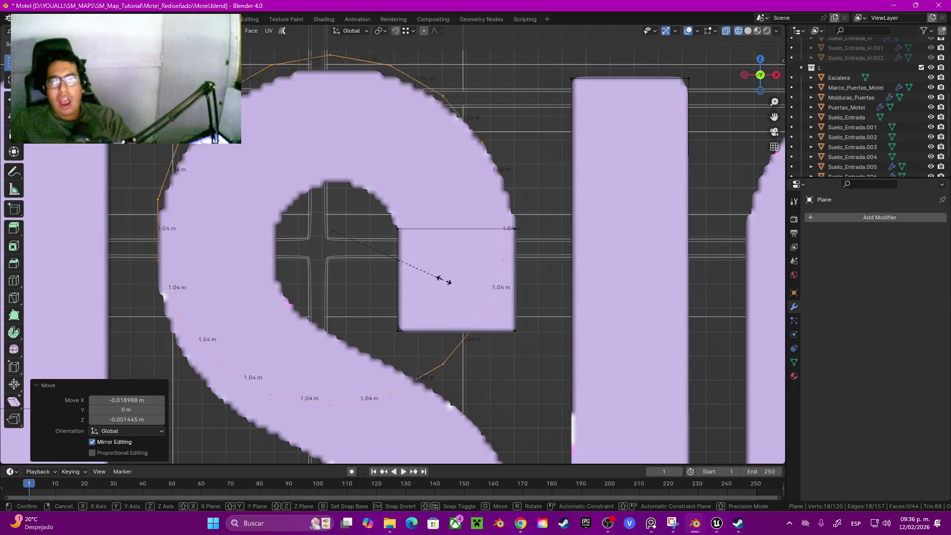
pyautogui.press('Return')
pyautogui.press('g')
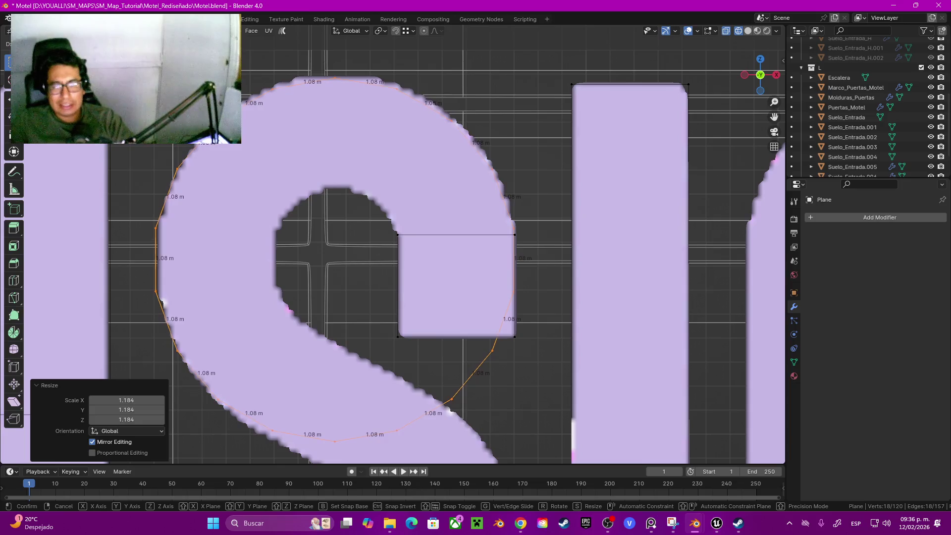
pyautogui.press('Return')
pyautogui.press('z')
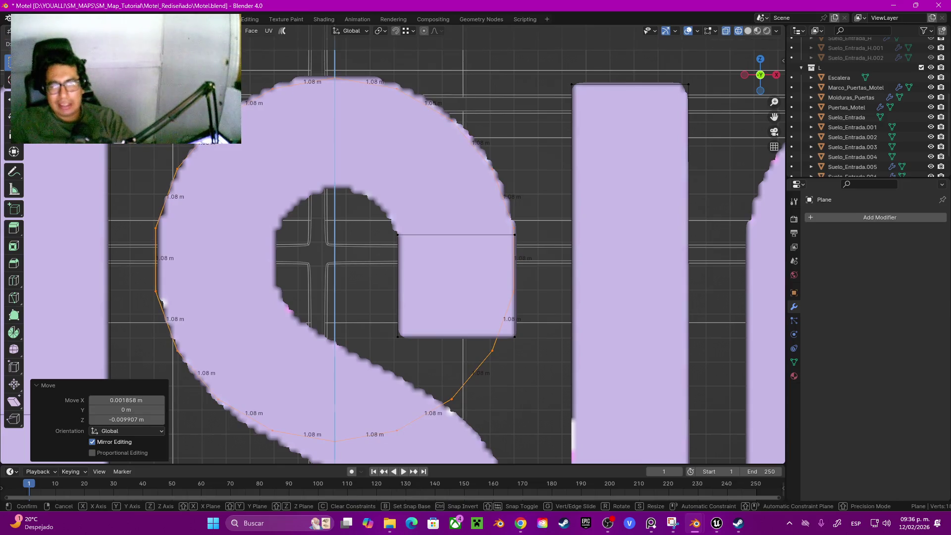
pyautogui.press('Escape')
# With snapping enabled, nudge the ring slightly down along Z.
pyautogui.hotkey('shift', 'Tab')
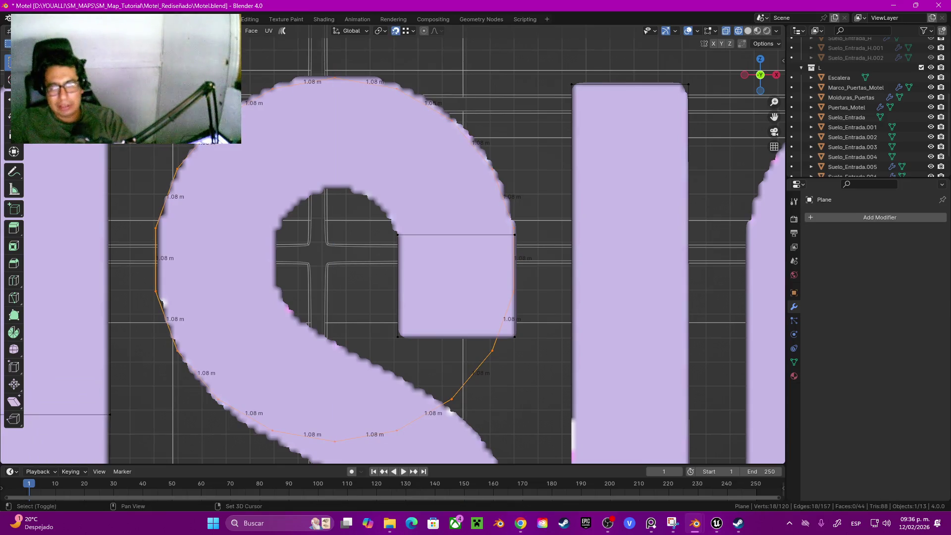
pyautogui.press('g')
pyautogui.press('z')
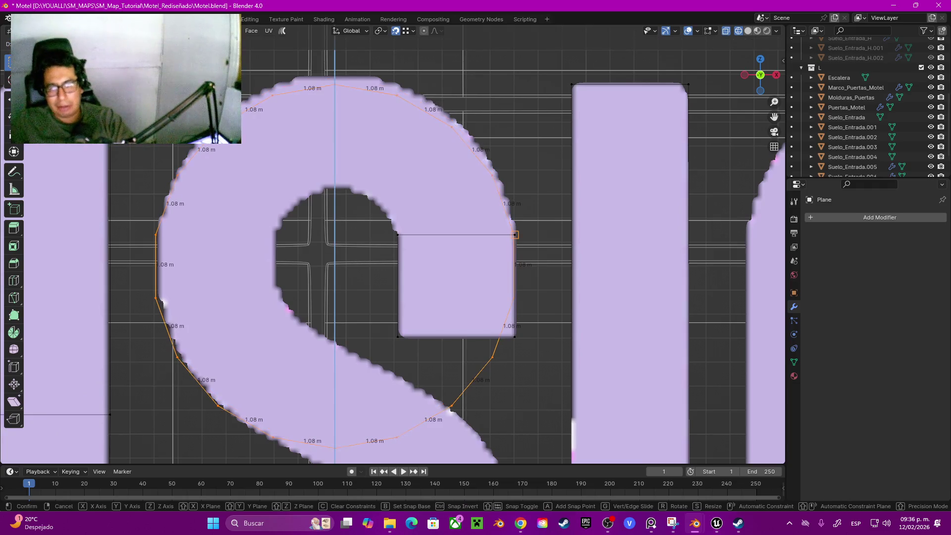
pyautogui.press('Return')
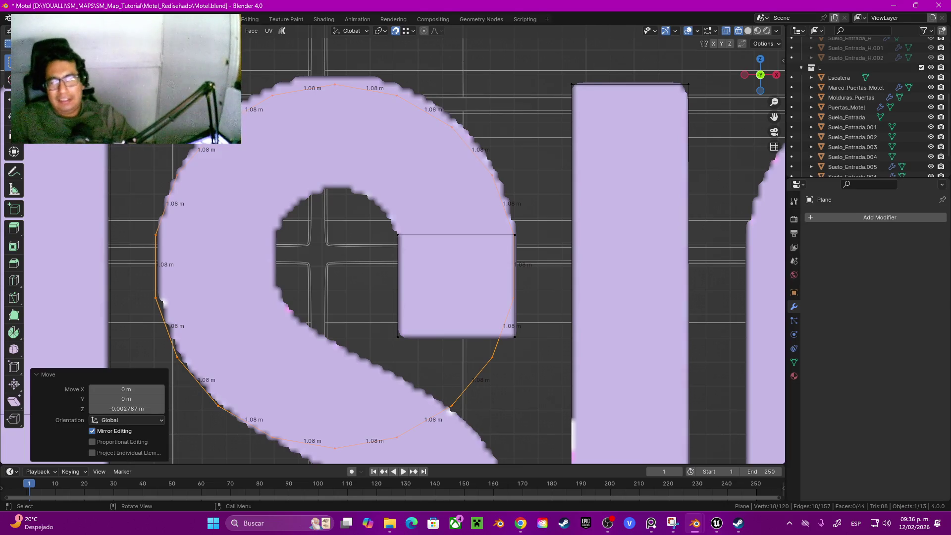
# Leave Edit Mode for Object Mode, then return to editing the letter mesh.
pyautogui.rightClick(446, 218)
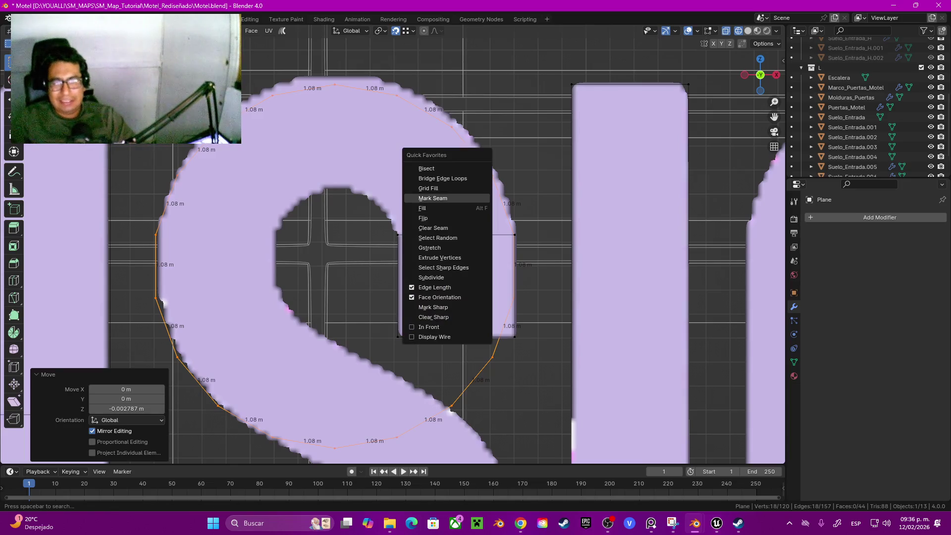
pyautogui.press('Escape')
pyautogui.press('Tab')
pyautogui.press('q')
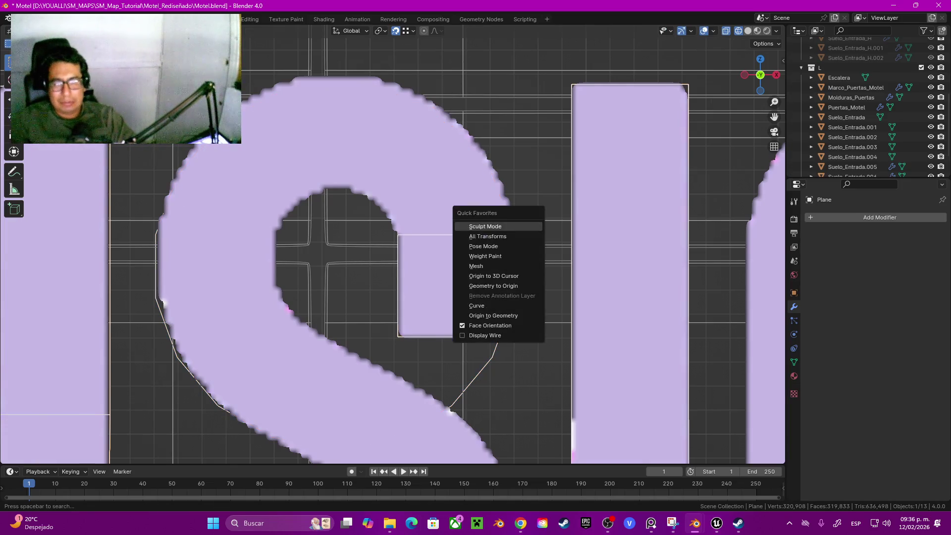
pyautogui.press('Escape')
pyautogui.press('Tab')
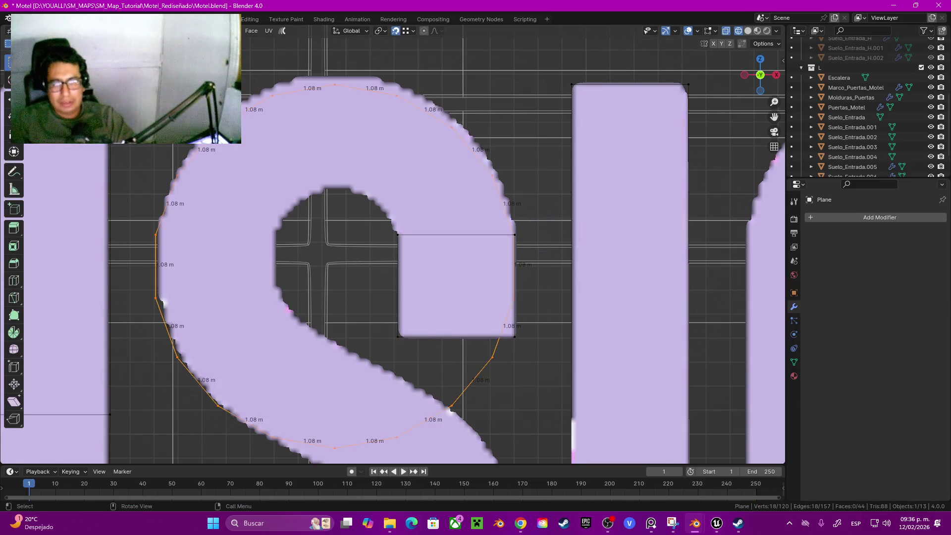
# Switch briefly to Sculpt Mode, return to Edit Mode, fill the ring with a face and start an inset.
pyautogui.press('q')
pyautogui.click(540, 227)
pyautogui.press('g')
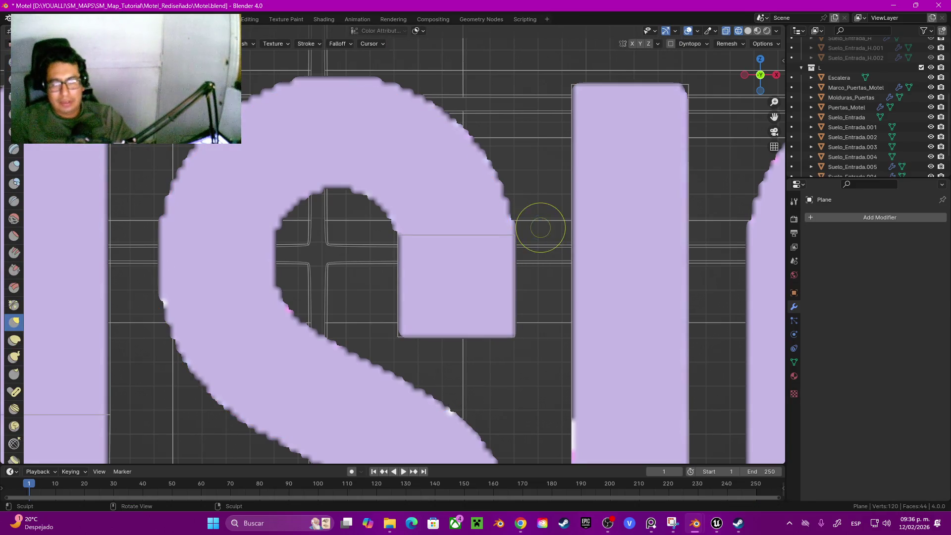
pyautogui.press('q')
pyautogui.press('Escape')
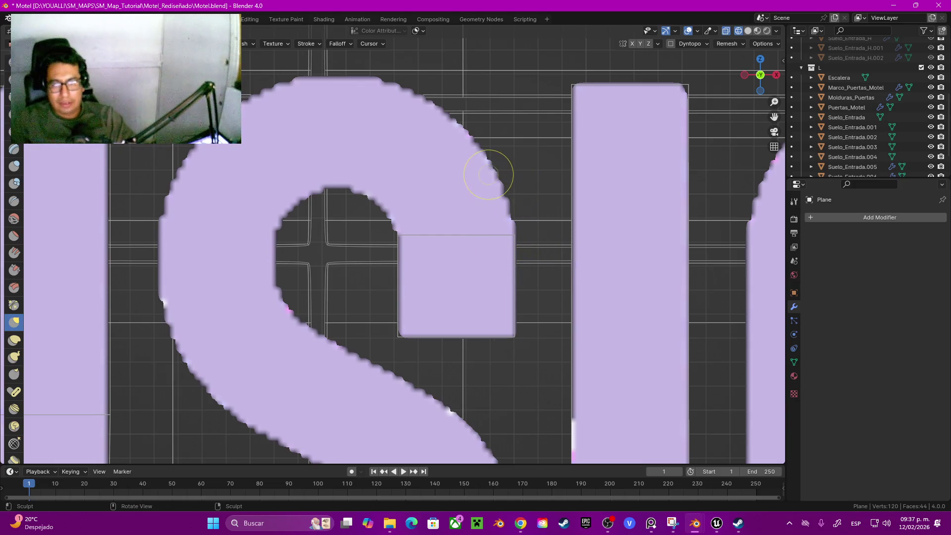
pyautogui.press('q')
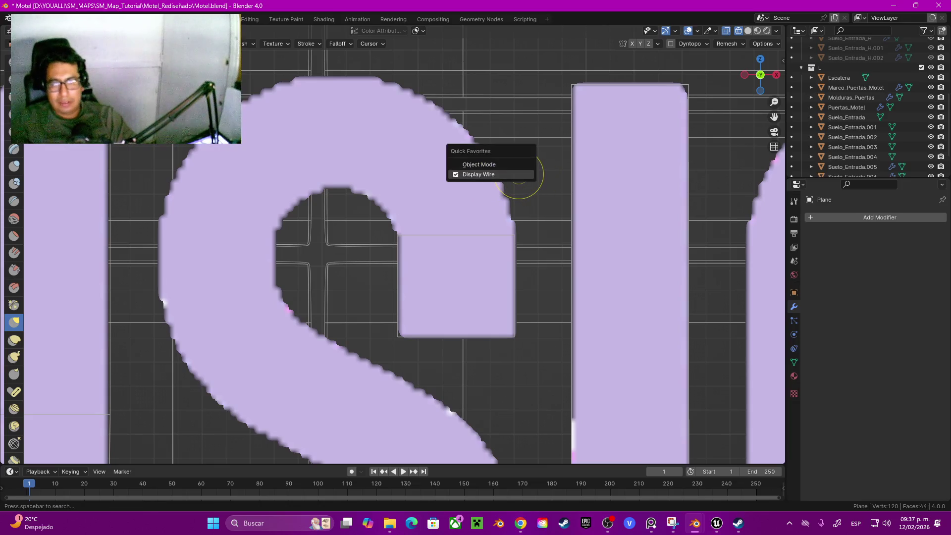
pyautogui.click(478, 173)
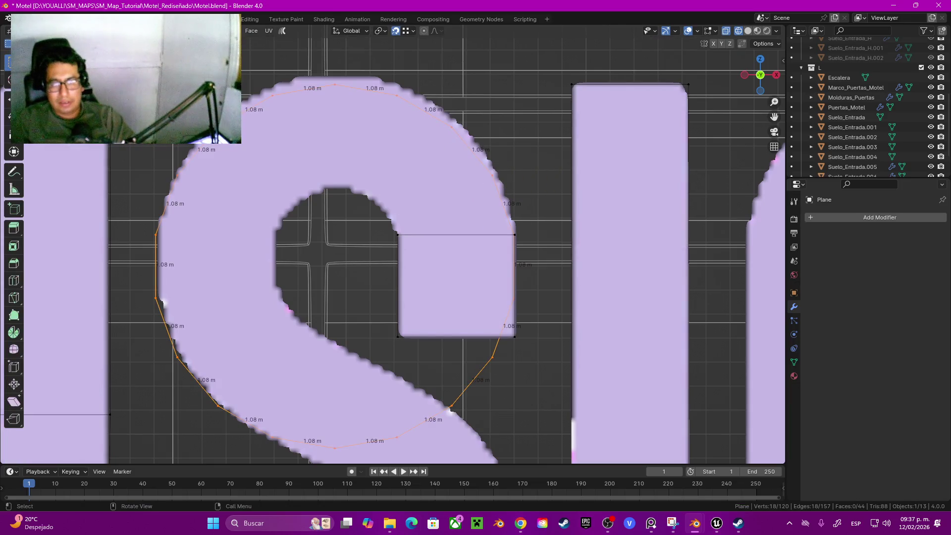
pyautogui.press('Tab')
pyautogui.press('Tab')
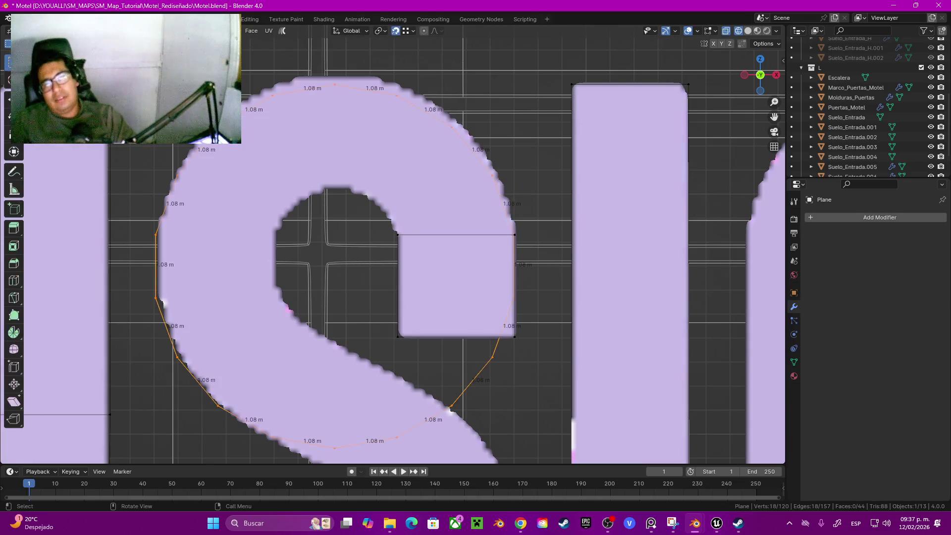
pyautogui.press('Tab')
pyautogui.press('Tab')
pyautogui.press('Tab')
pyautogui.press('Tab')
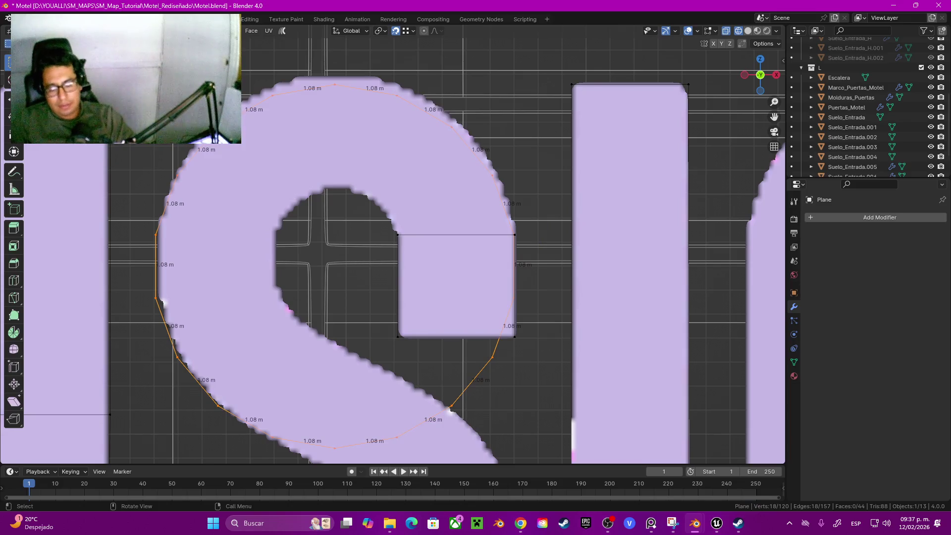
pyautogui.press('f')
pyautogui.press('i')
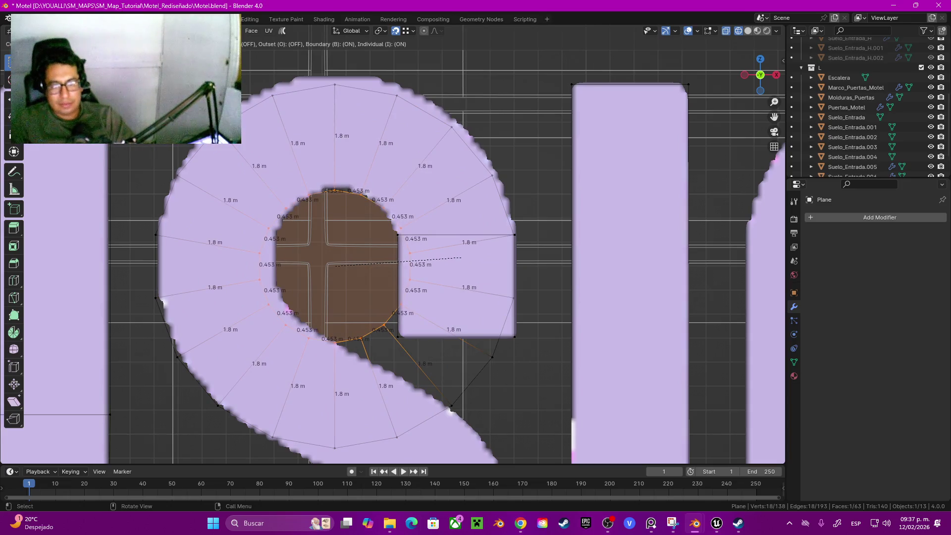
# Confirm the inset ring, turn off snapping, and offset it along Z.
pyautogui.press('Return')
pyautogui.scroll(1, 393, 245)
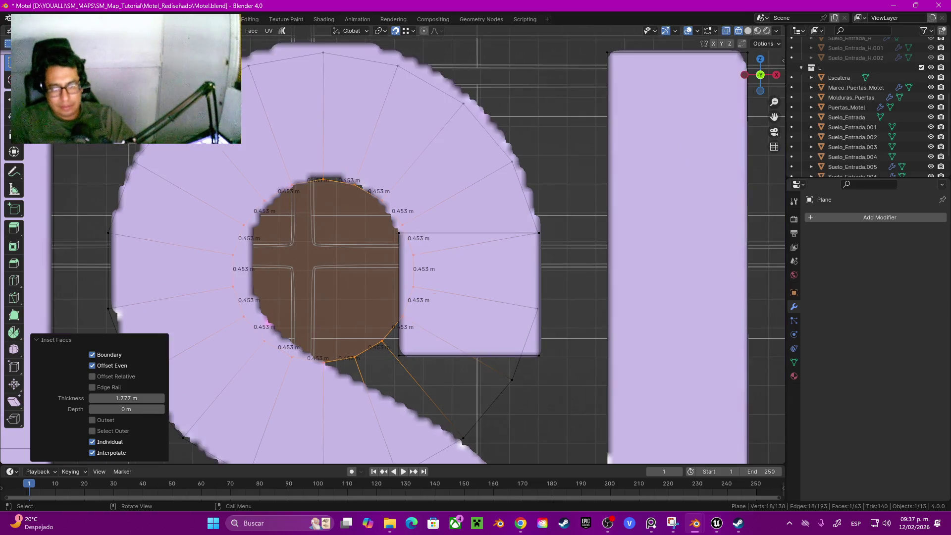
pyautogui.press('g')
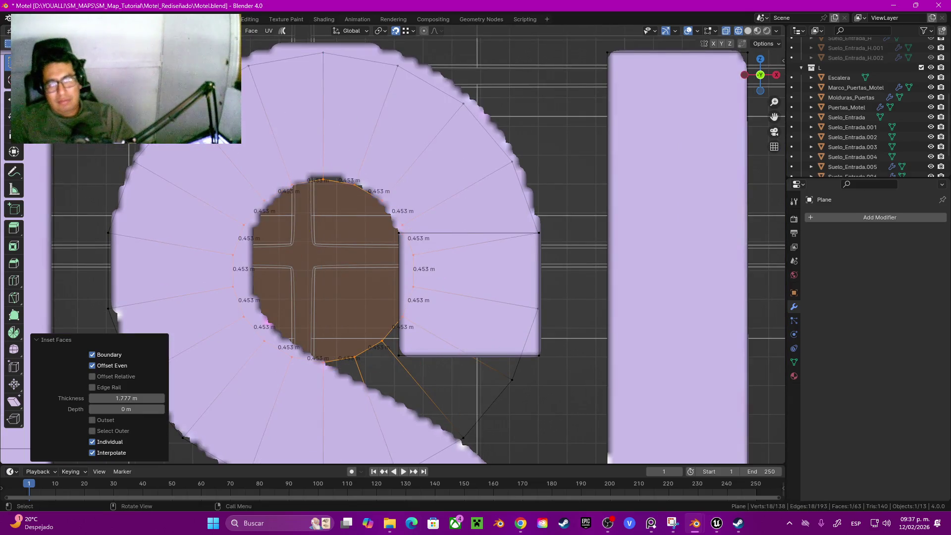
pyautogui.press('z')
pyautogui.press('Return')
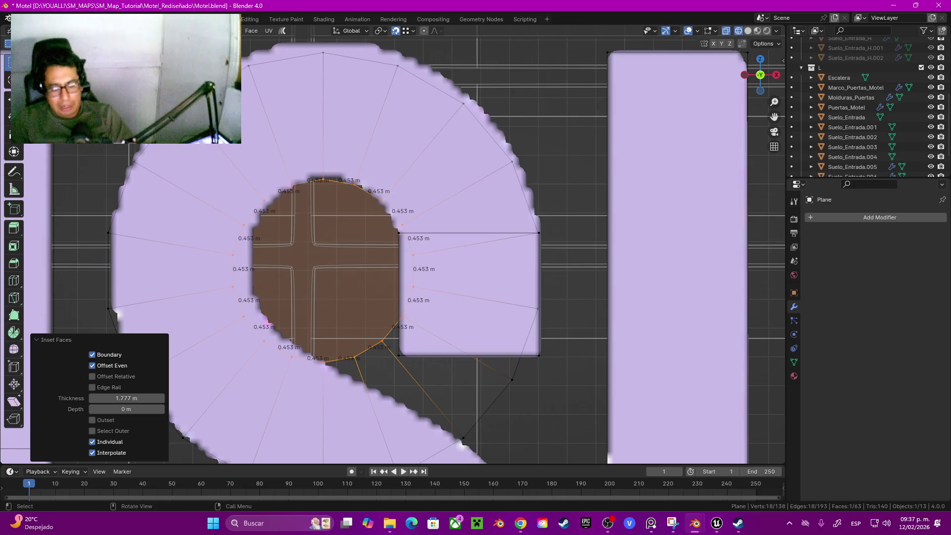
pyautogui.hotkey('shift', 'Tab')
pyautogui.press('g')
pyautogui.press('z')
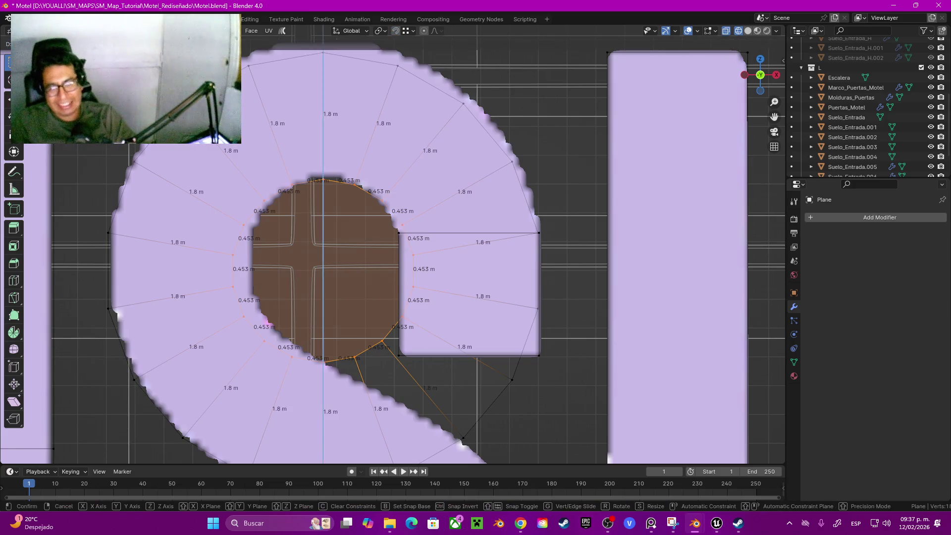
pyautogui.press('Return')
# Scale the inner ring down to 0.853 and give it a small Z offset.
pyautogui.scroll(2, 393, 244)
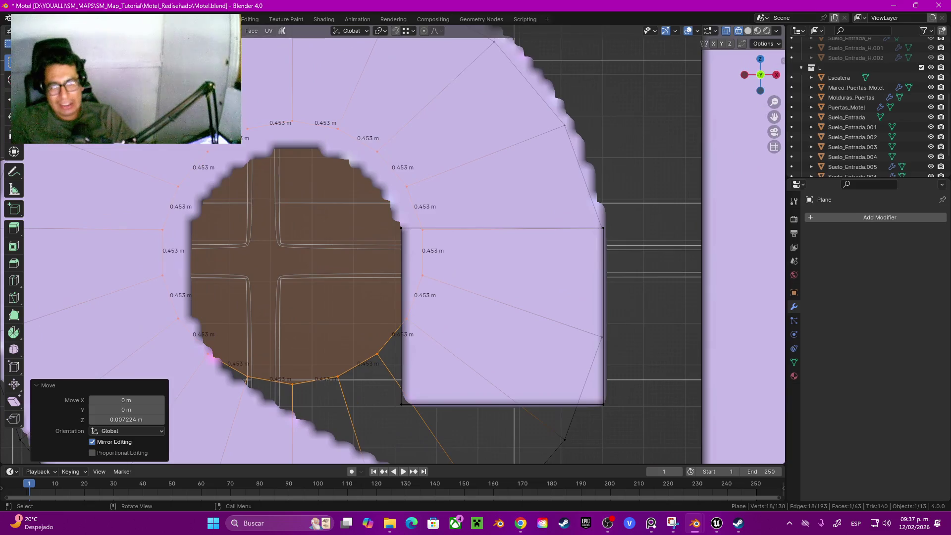
pyautogui.press('g')
pyautogui.press('x')
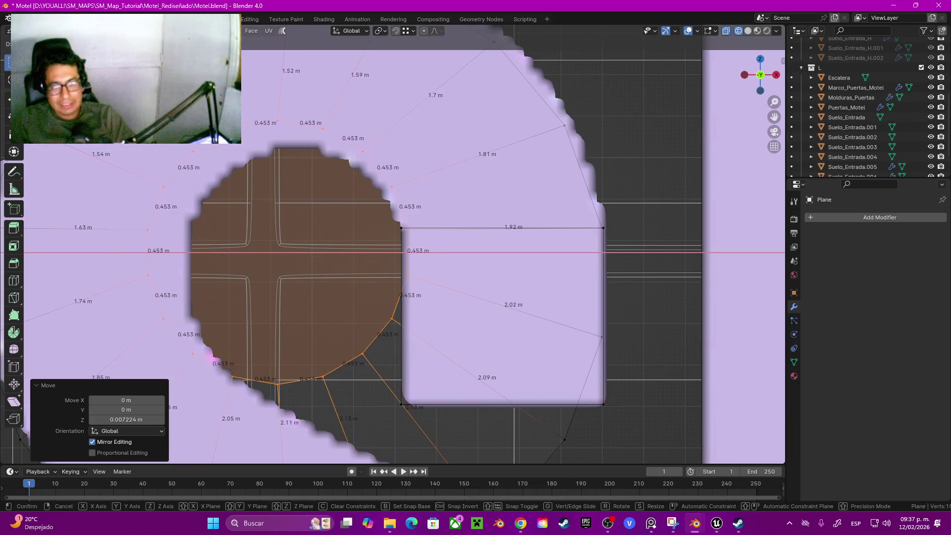
pyautogui.press('s')
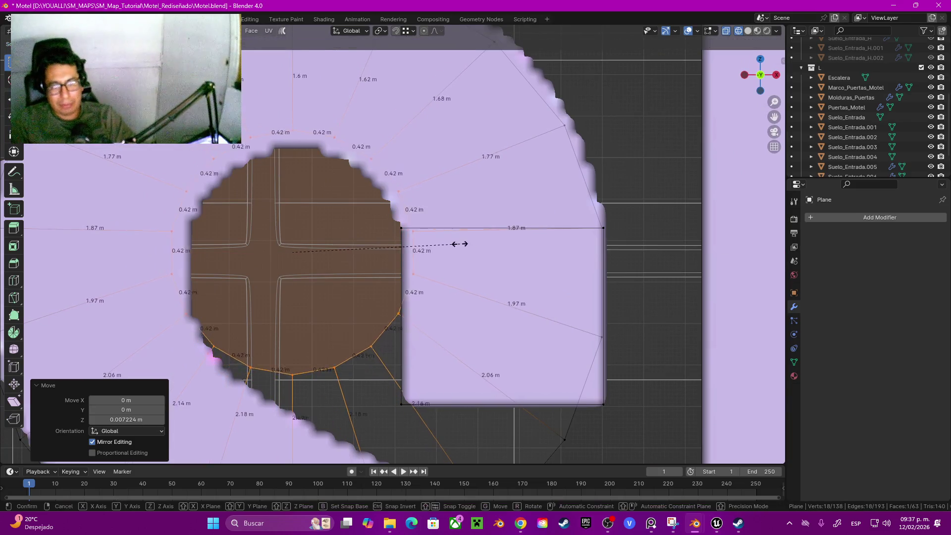
pyautogui.click(446, 242)
pyautogui.press('g')
pyautogui.press('z')
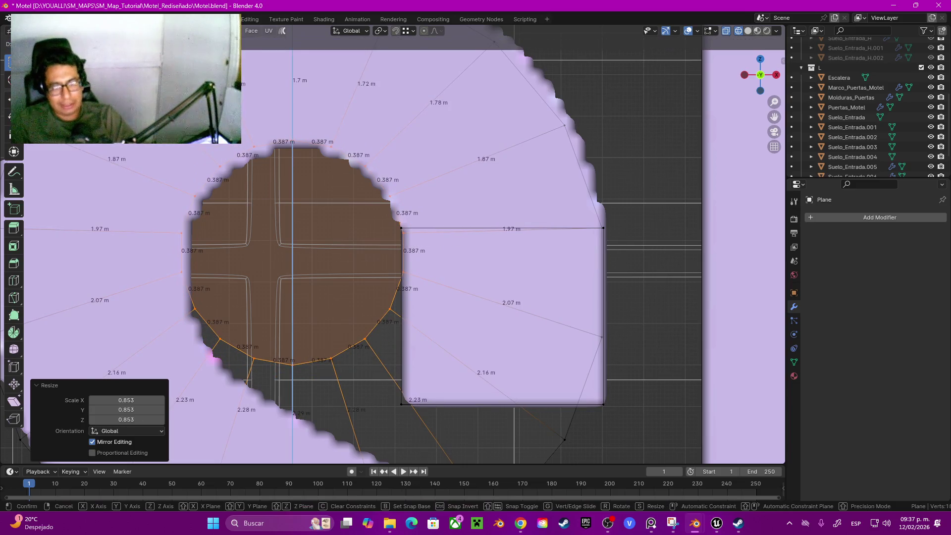
pyautogui.press('Return')
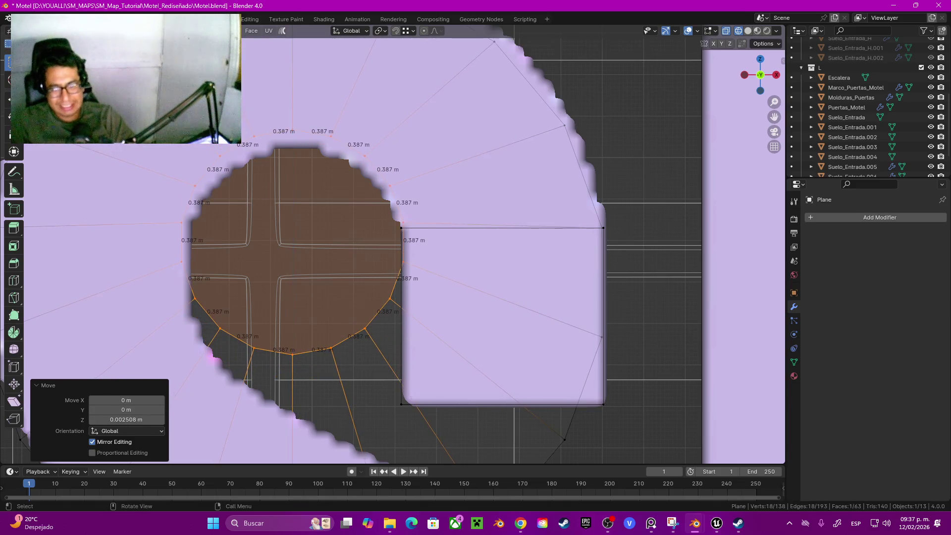
# With snapping back on, move the ring -3.08 m along Y, then enter Sculpt Mode.
pyautogui.scroll(3, 393, 244)
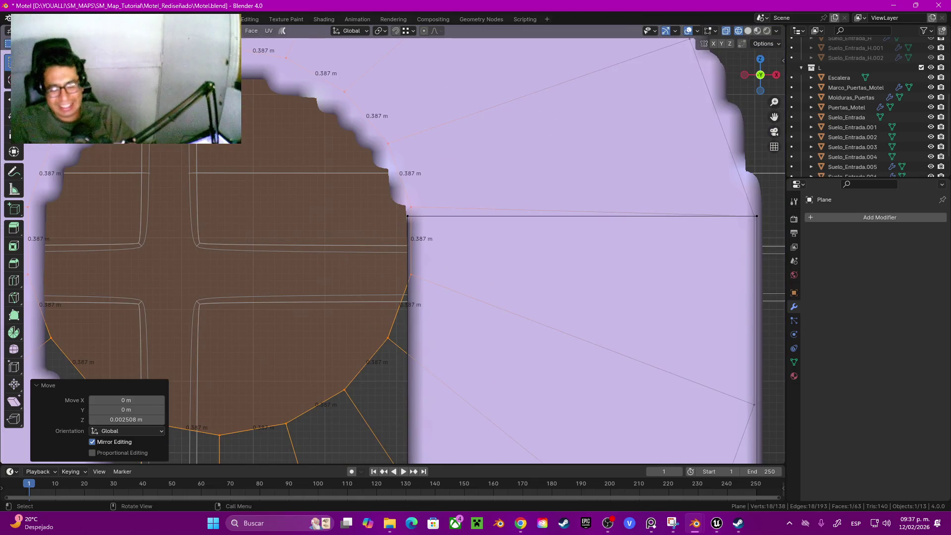
pyautogui.hotkey('shift', 'Tab')
pyautogui.press('g')
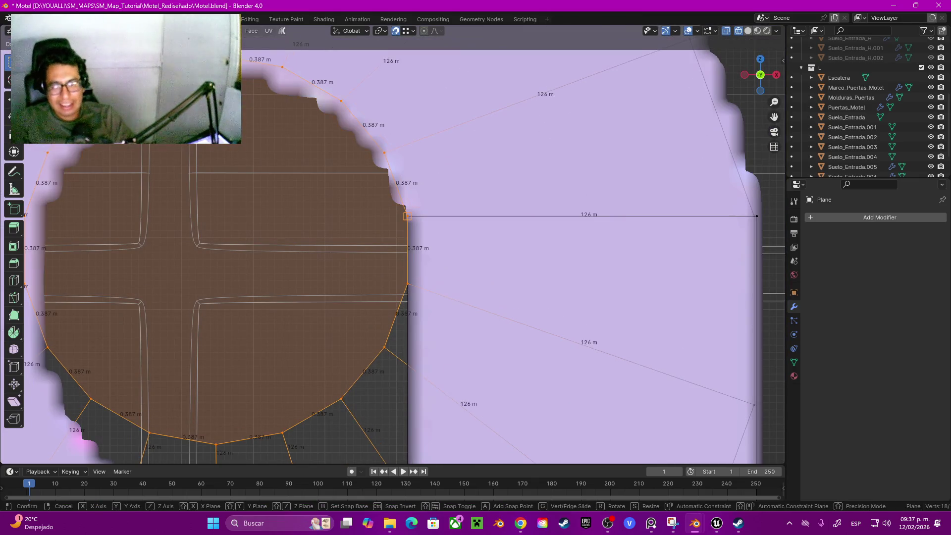
pyautogui.press('Return')
pyautogui.scroll(-3, 393, 244)
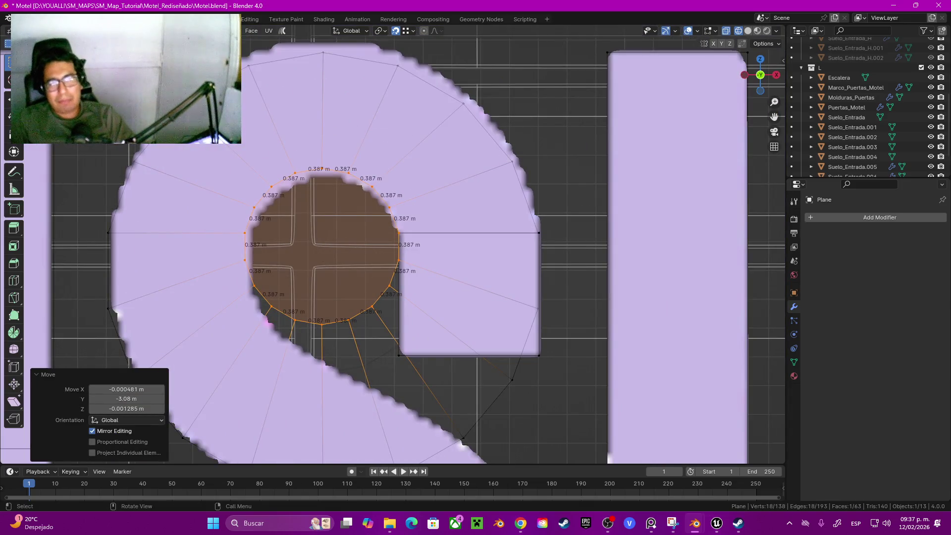
pyautogui.keyDown('shift'); pyautogui.moveTo(393, 244); pyautogui.dragTo(406, 276, button='middle'); pyautogui.keyUp('shift')
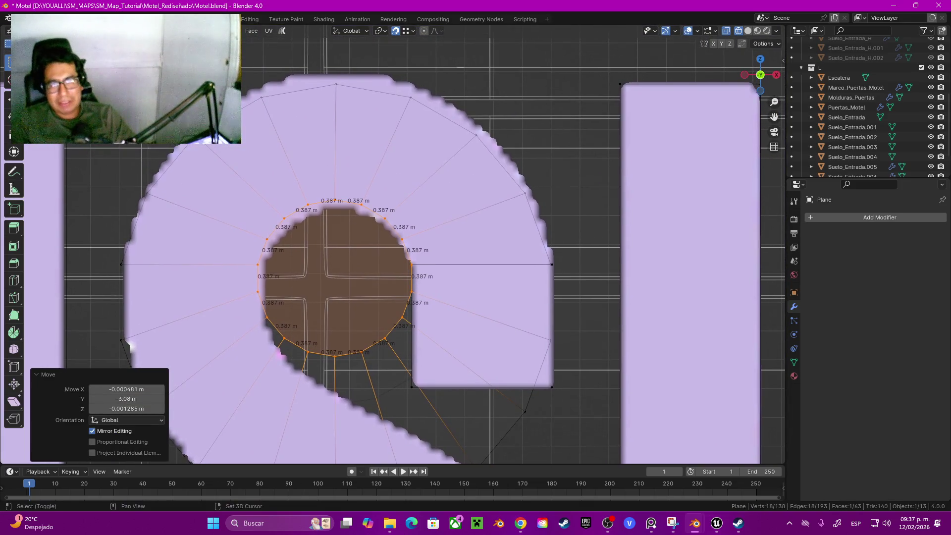
pyautogui.hotkey('ctrl', 'Tab')
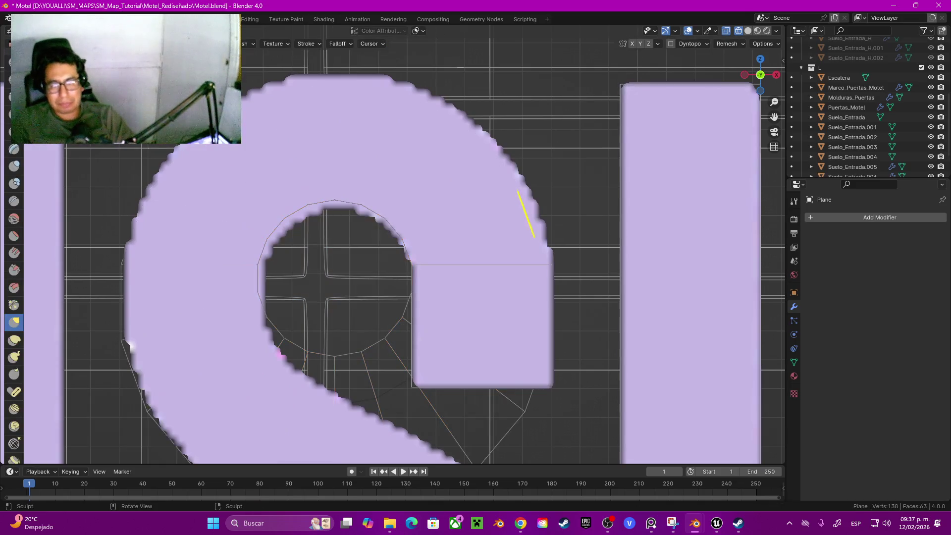
# Orbit to a perspective view of the sign and switch the viewport to Solid shading.
pyautogui.rightClick(530, 233)
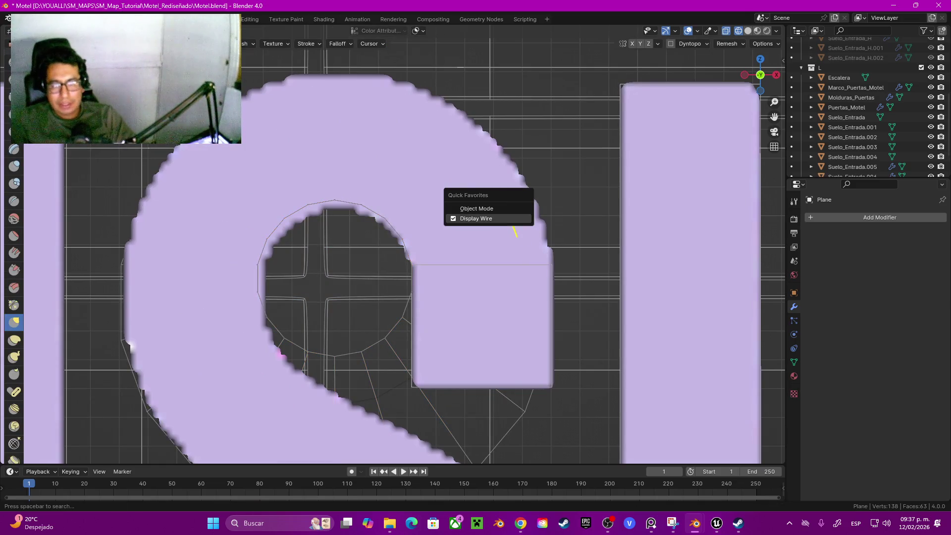
pyautogui.moveTo(670, 200)
pyautogui.mouseDown(button='middle')
pyautogui.moveTo(558, 212)
pyautogui.moveTo(501, 270)
pyautogui.moveTo(510, 278)
pyautogui.moveTo(545, 268)
pyautogui.moveTo(488, 247)
pyautogui.mouseUp(button='middle')
pyautogui.scroll(6, 488, 248)
pyautogui.scroll(-4, 501, 225)
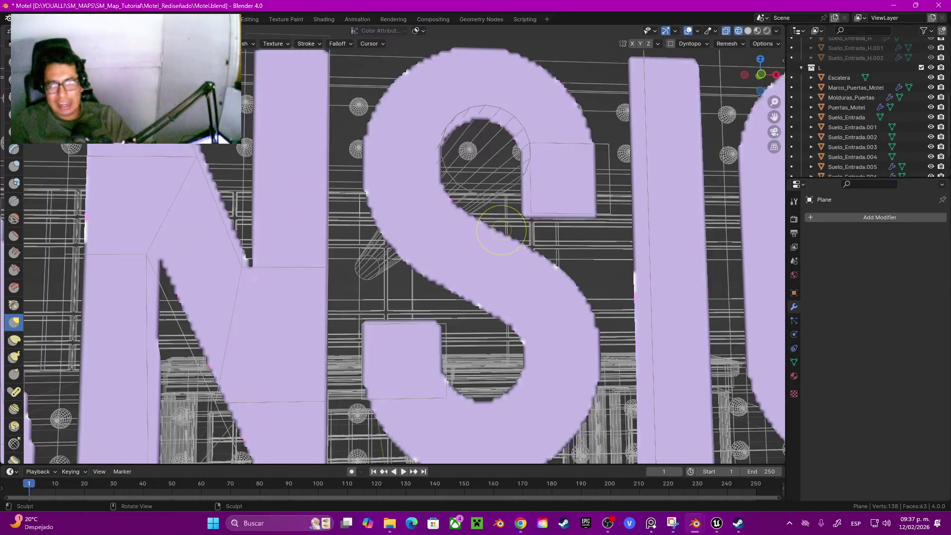
pyautogui.press('z')
pyautogui.click(565, 227)
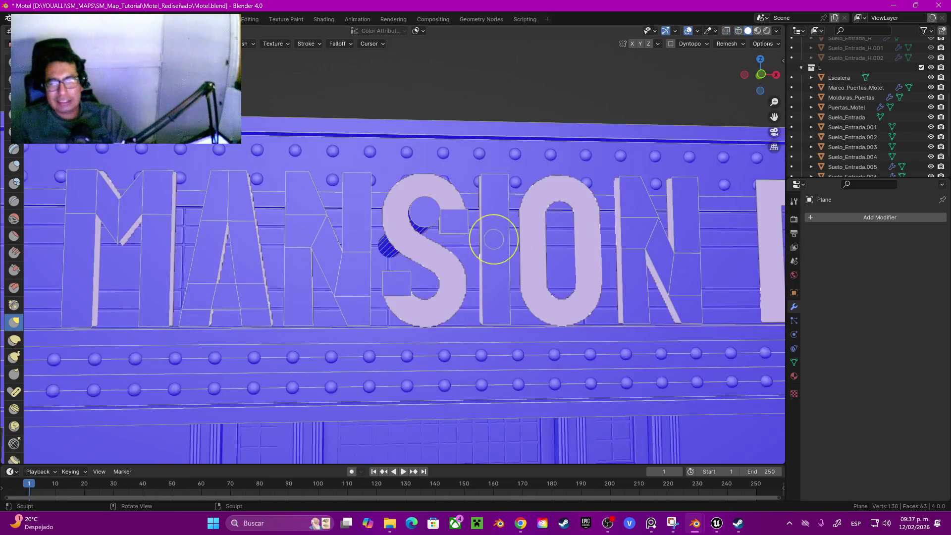
# Return the letters mesh to Object Mode and snap to the front view (numpad 1).
pyautogui.moveTo(492, 236); pyautogui.dragTo(495, 263, button='middle')
pyautogui.scroll(3, 495, 263)
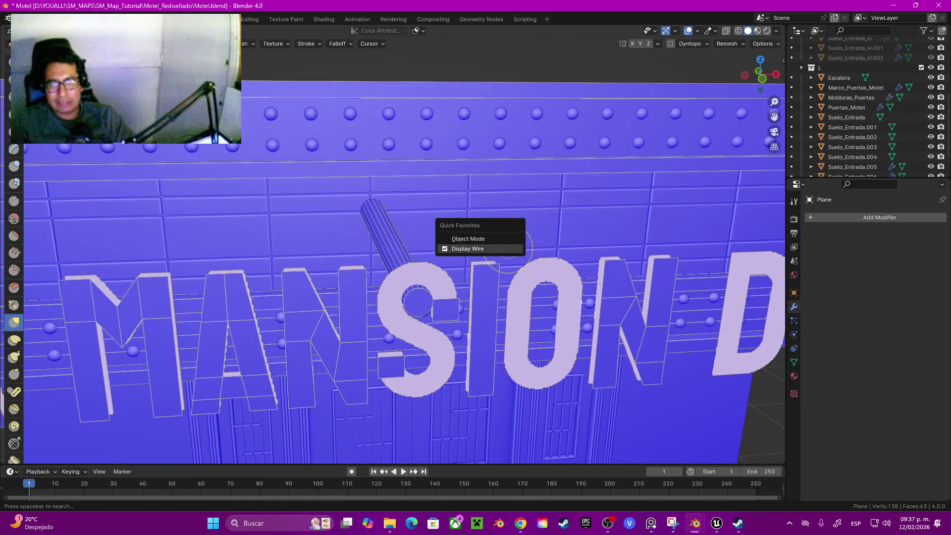
pyautogui.click(503, 239)
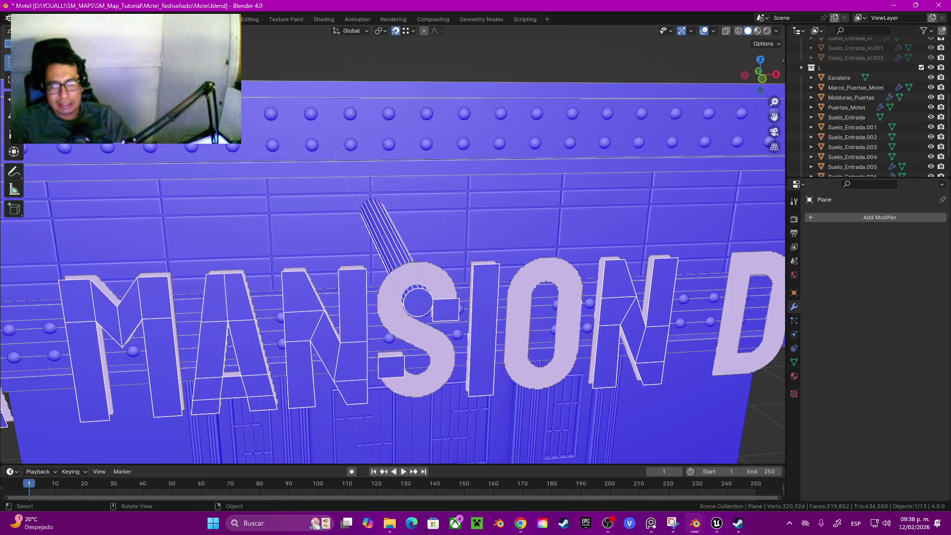
pyautogui.scroll(-4, 392, 243)
pyautogui.moveTo(392, 243)
pyautogui.mouseDown(button='middle')
pyautogui.moveTo(352, 188)
pyautogui.moveTo(346, 145)
pyautogui.mouseUp(button='middle')
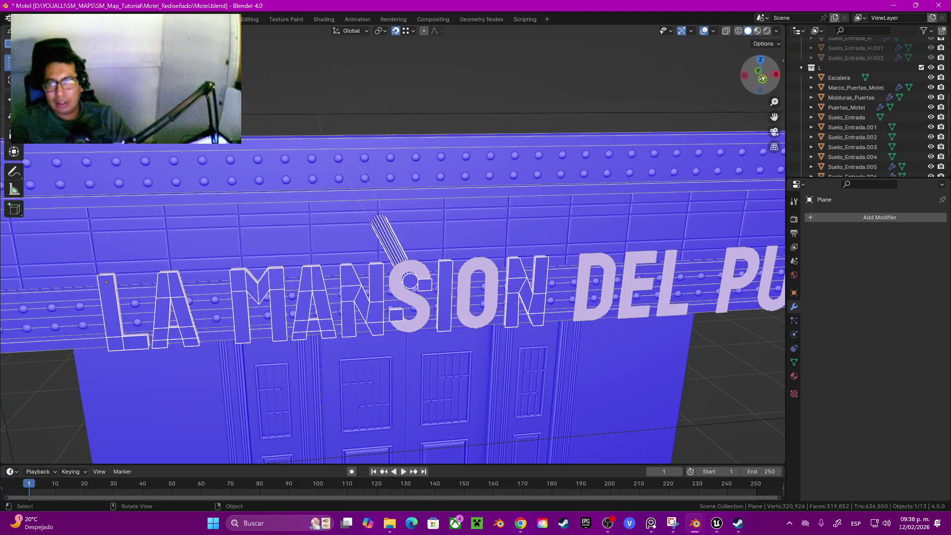
pyautogui.press('KP_1')
pyautogui.scroll(8, 391, 243)
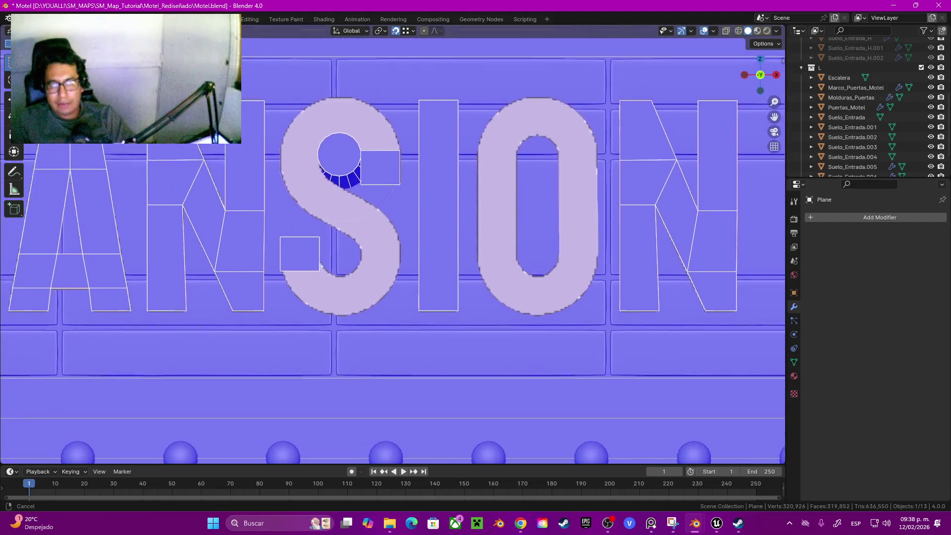
# Select the S's linked hole ring with L and delete its faces.
pyautogui.keyDown('shift'); pyautogui.moveTo(391, 243); pyautogui.dragTo(440, 313, button='middle'); pyautogui.keyUp('shift')
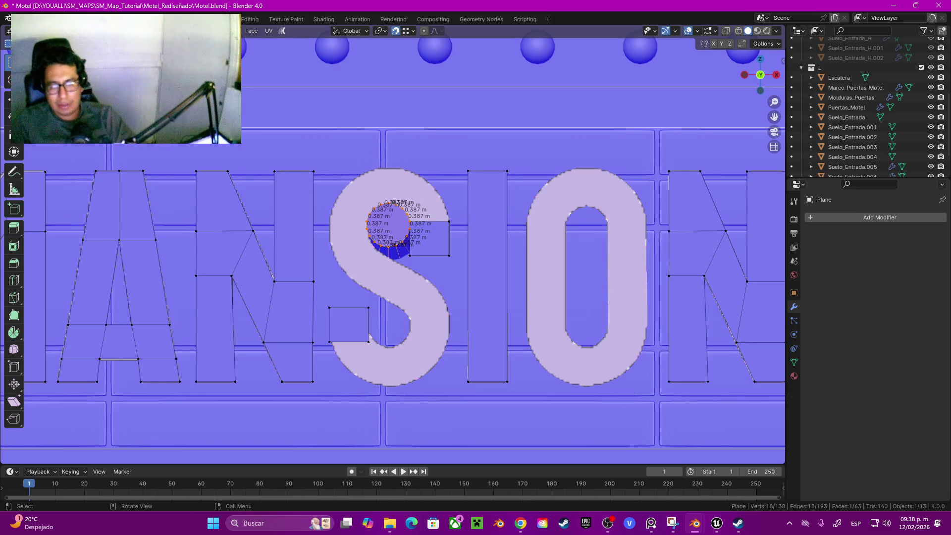
pyautogui.press('l')
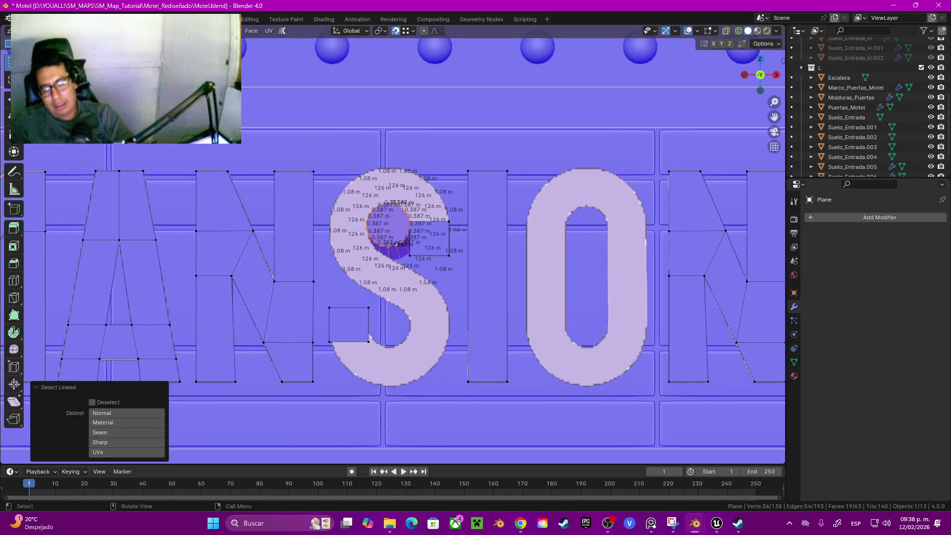
pyautogui.press('x')
pyautogui.click(396, 244)
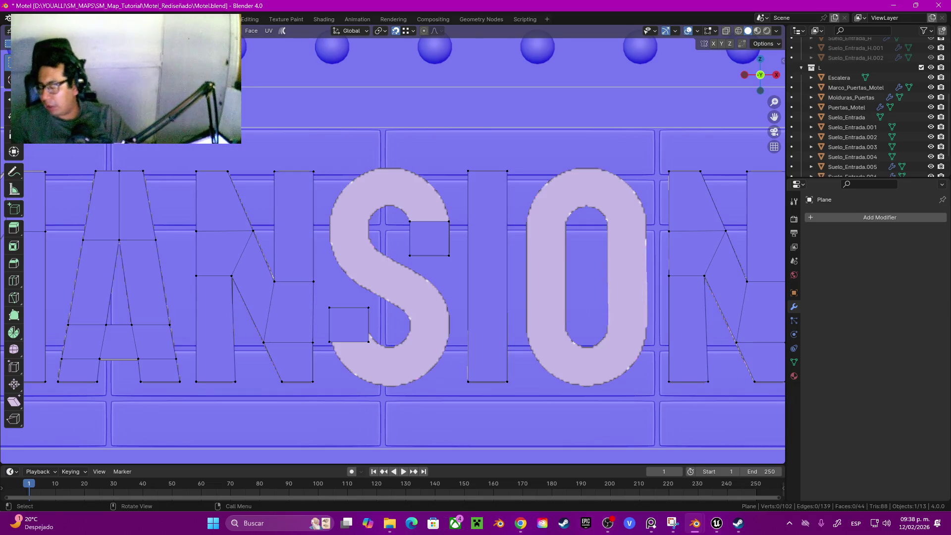
pyautogui.keyDown('shift'); pyautogui.moveTo(302, 270); pyautogui.dragTo(317, 313, button='middle'); pyautogui.keyUp('shift')
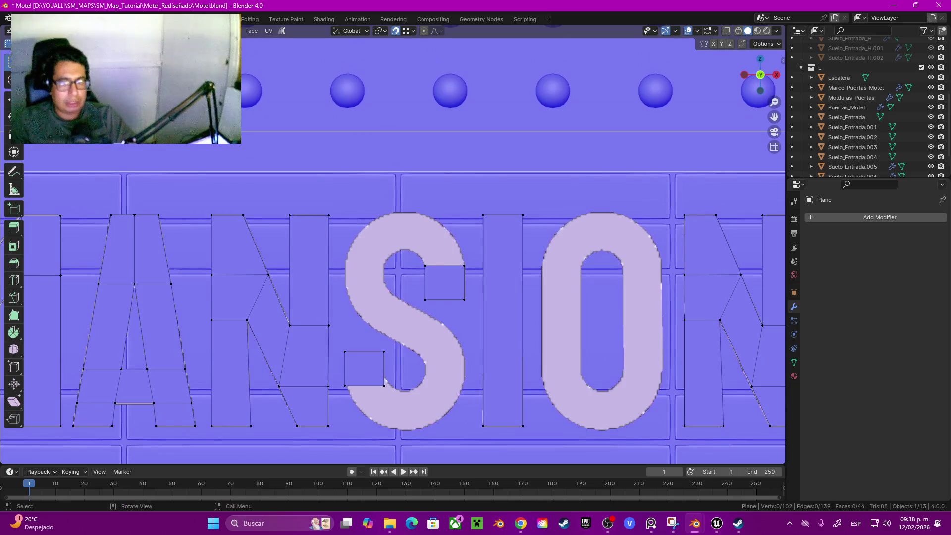
pyautogui.scroll(3, 317, 313)
pyautogui.scroll(-1, 393, 246)
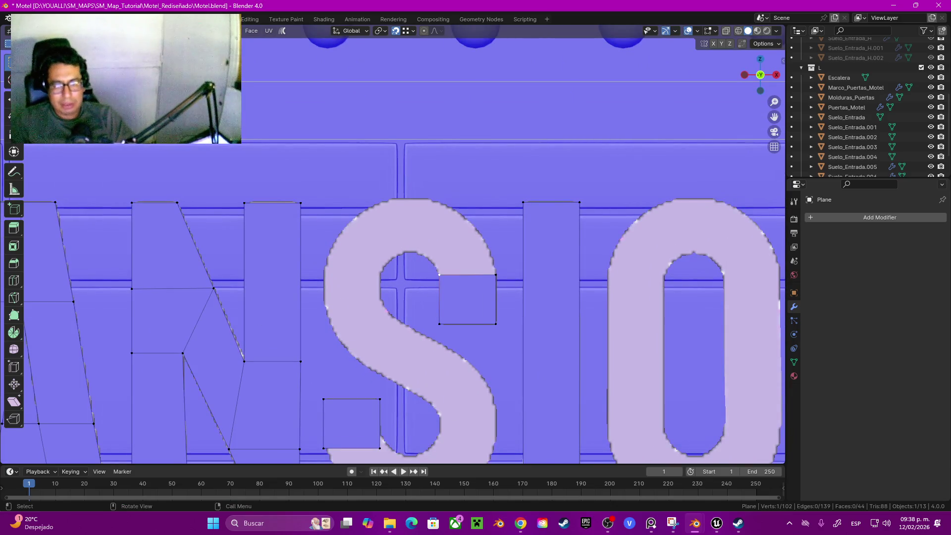
pyautogui.hotkey('shift', 's')
# Add a view-aligned 19-vertex circle at the 3D cursor on the square's corner.
pyautogui.keyDown('shift'); pyautogui.rightClick(439, 274); pyautogui.keyUp('shift')
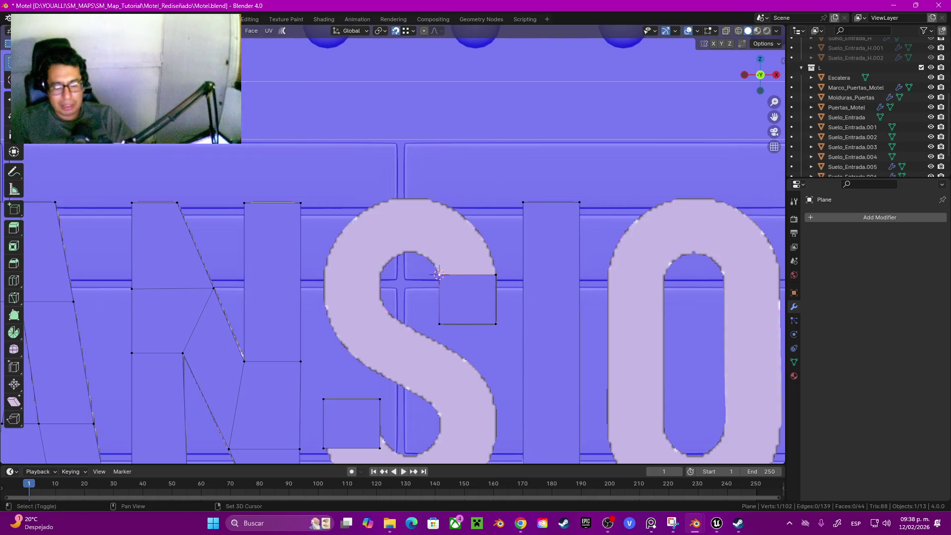
pyautogui.hotkey('shift', 'a')
pyautogui.click(396, 309)
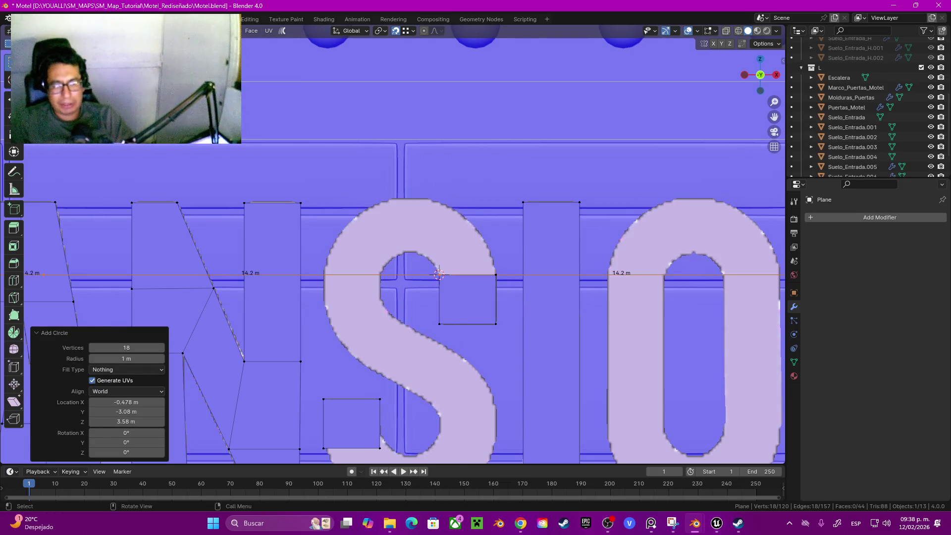
pyautogui.click(126, 392)
pyautogui.click(126, 411)
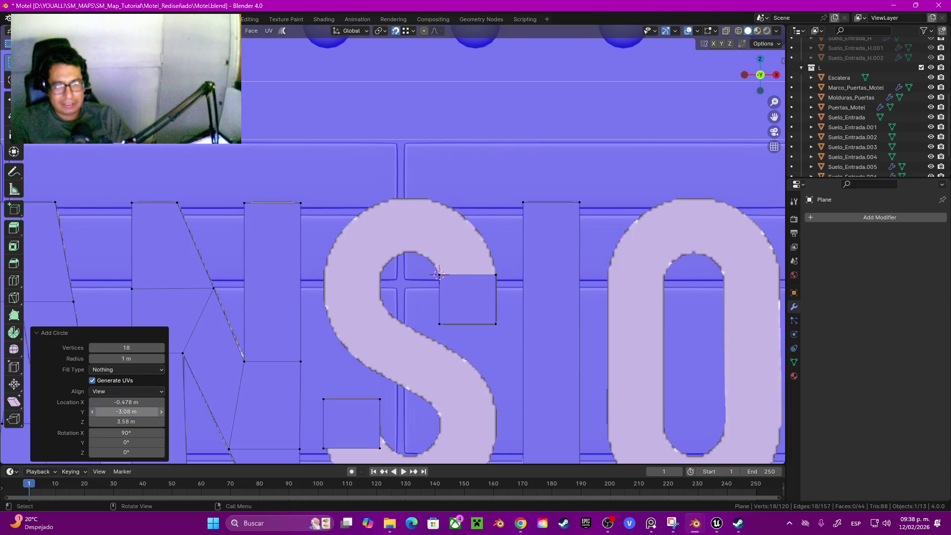
pyautogui.scroll(-9, 404, 244)
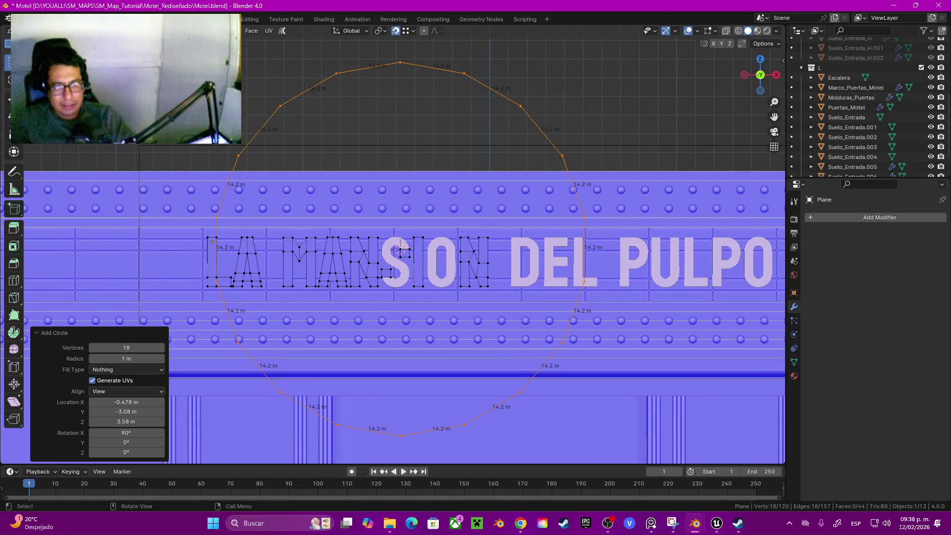
pyautogui.click(161, 347)
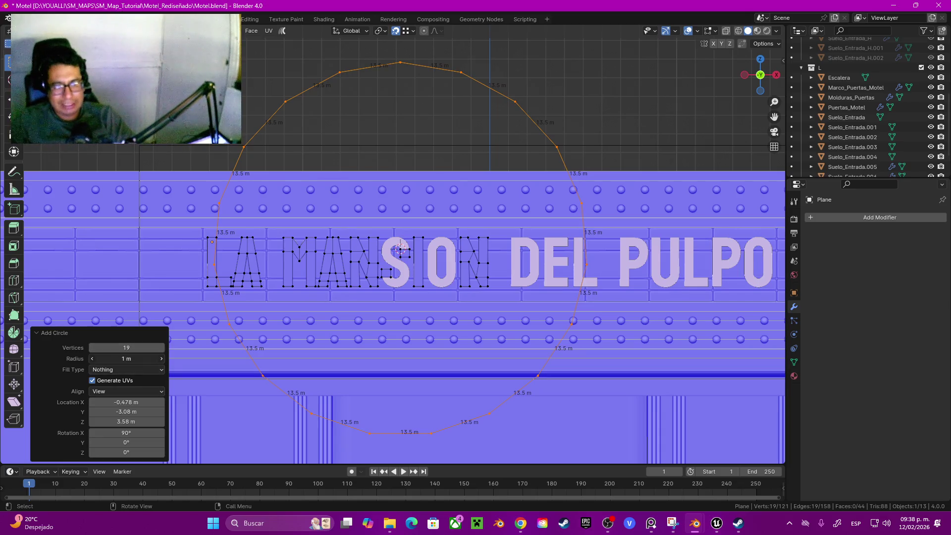
# Adjust the circle's radius, then scale it and move it up over the S's upper bowl.
pyautogui.moveTo(126, 359); pyautogui.dragTo(75, 359)
pyautogui.scroll(6, 401, 248)
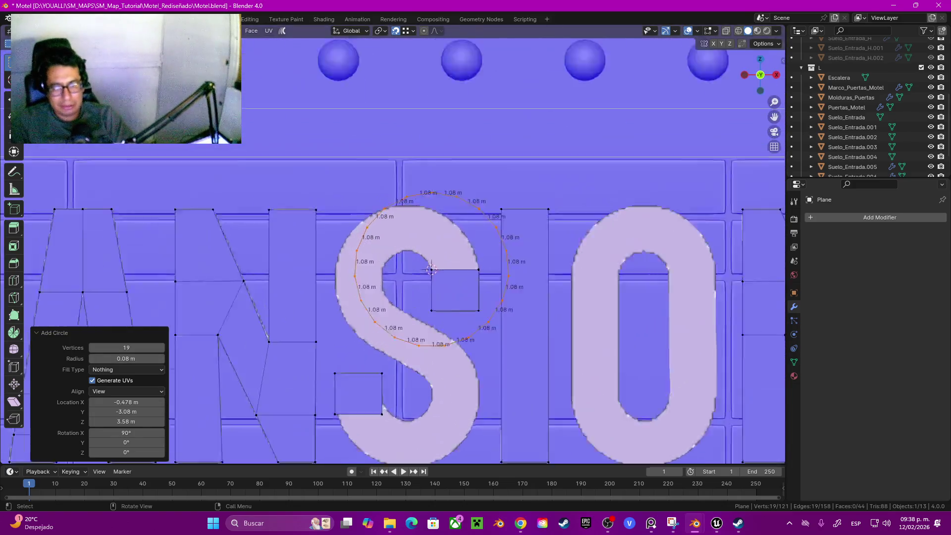
pyautogui.scroll(1, 402, 248)
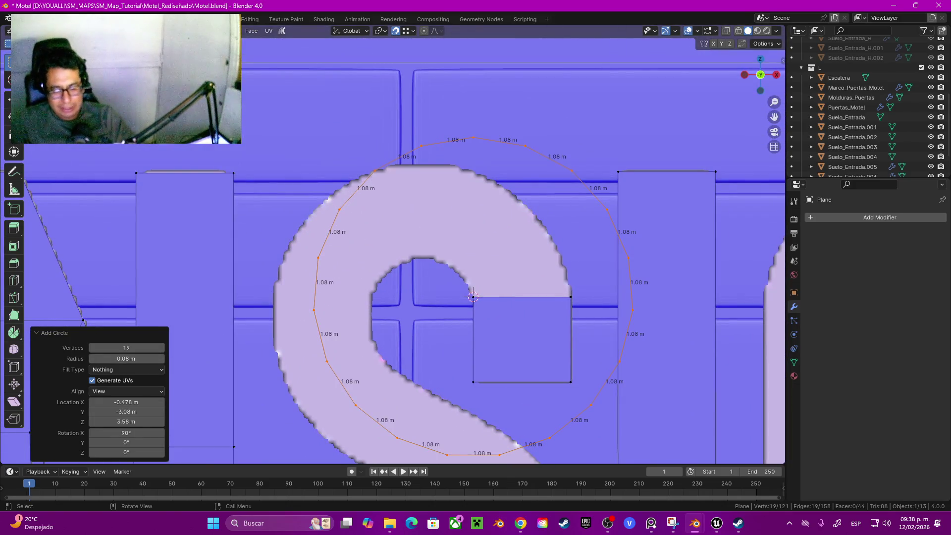
pyautogui.moveTo(74, 359); pyautogui.dragTo(134, 358)
pyautogui.press('g')
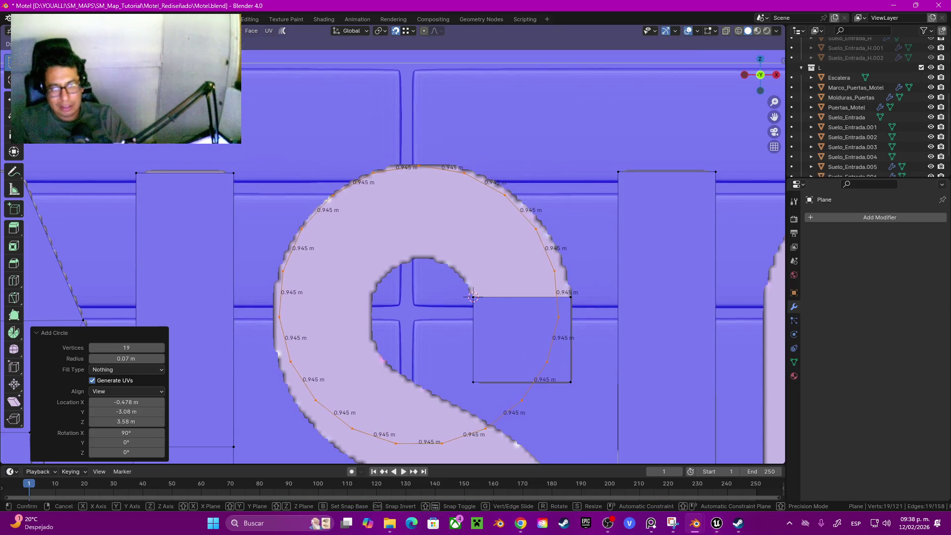
pyautogui.press('Return')
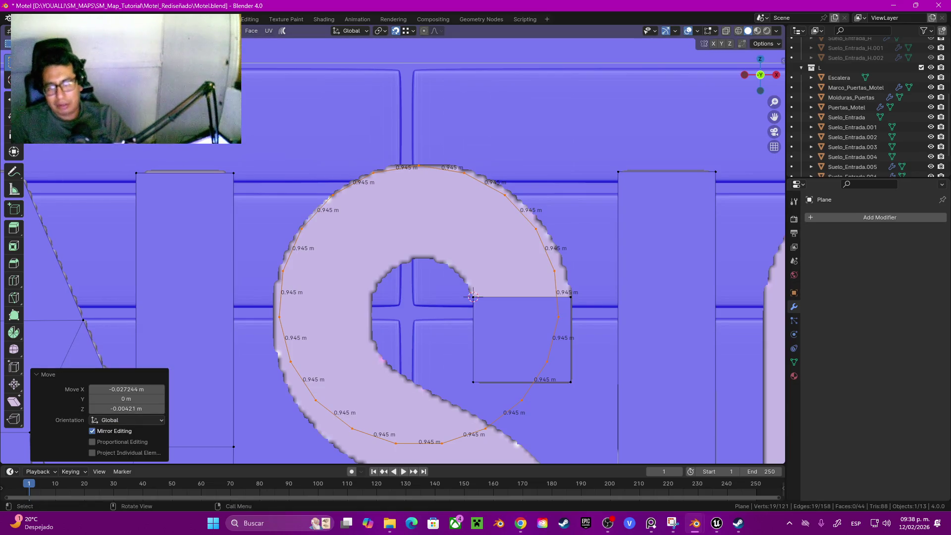
pyautogui.press('s')
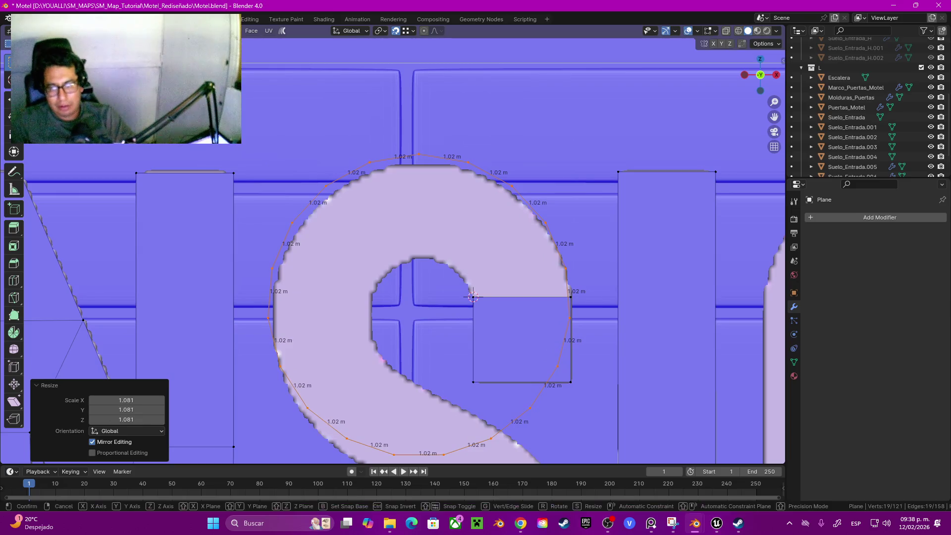
pyautogui.press('z')
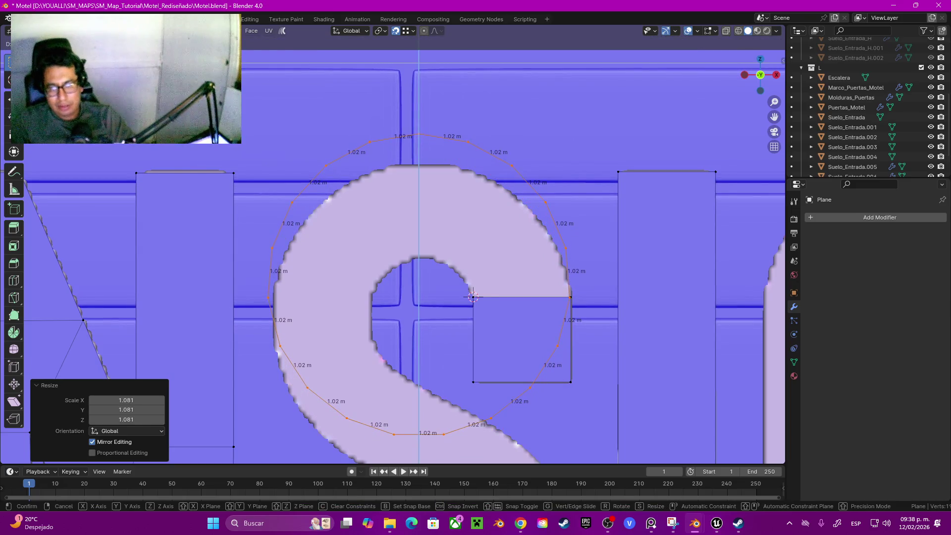
pyautogui.press('Return')
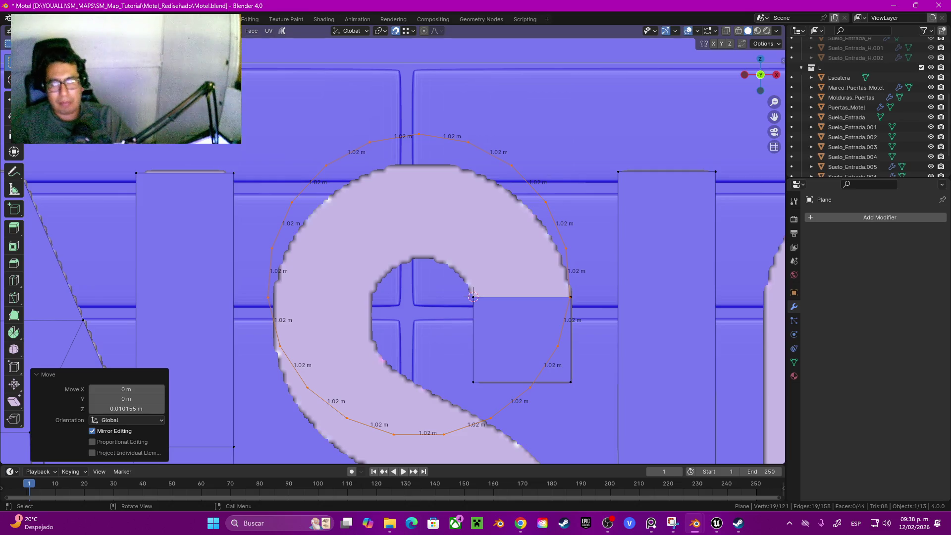
# Fill the circle, inset it into a ring, then enter Sculpt Mode with Wireframe shading.
pyautogui.press('f')
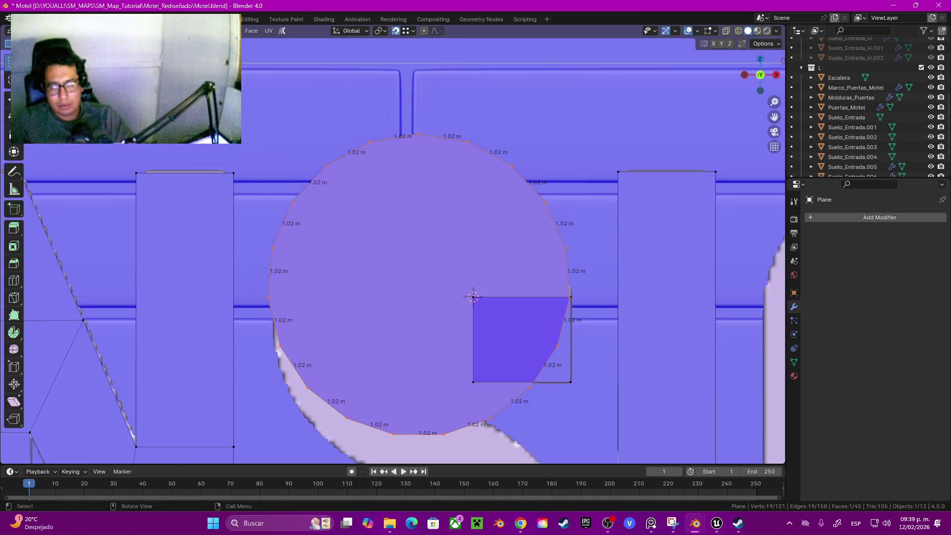
pyautogui.press('i')
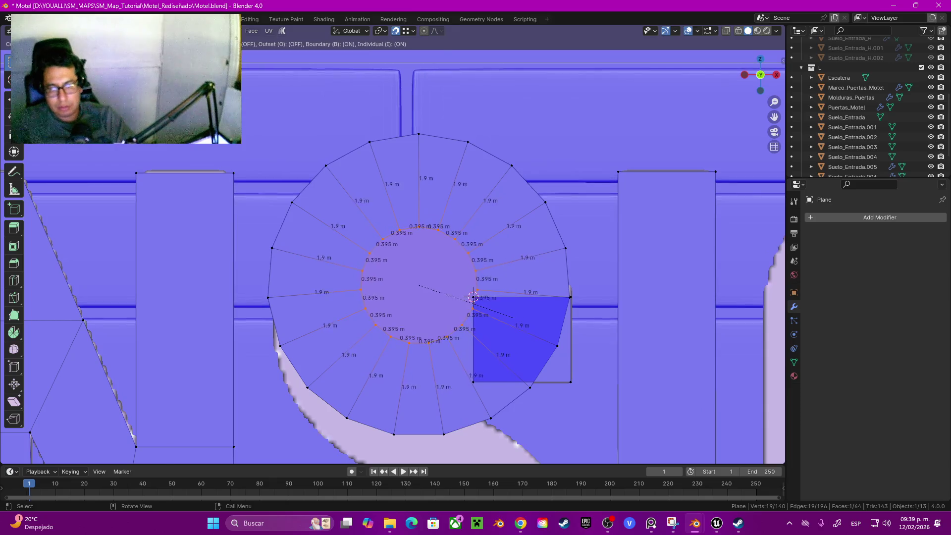
pyautogui.click(473, 297)
pyautogui.press('Tab')
pyautogui.hotkey('ctrl', 'Tab')
pyautogui.click(475, 323)
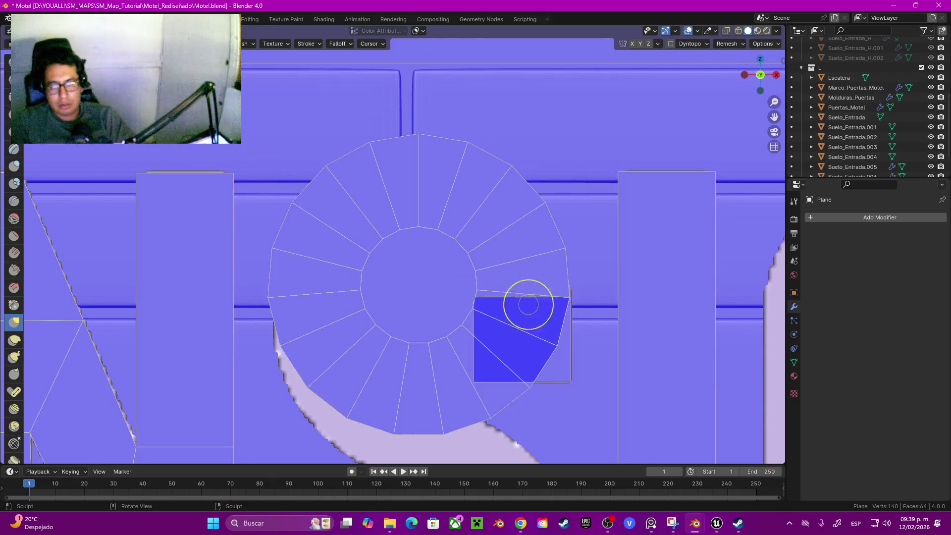
pyautogui.press('z')
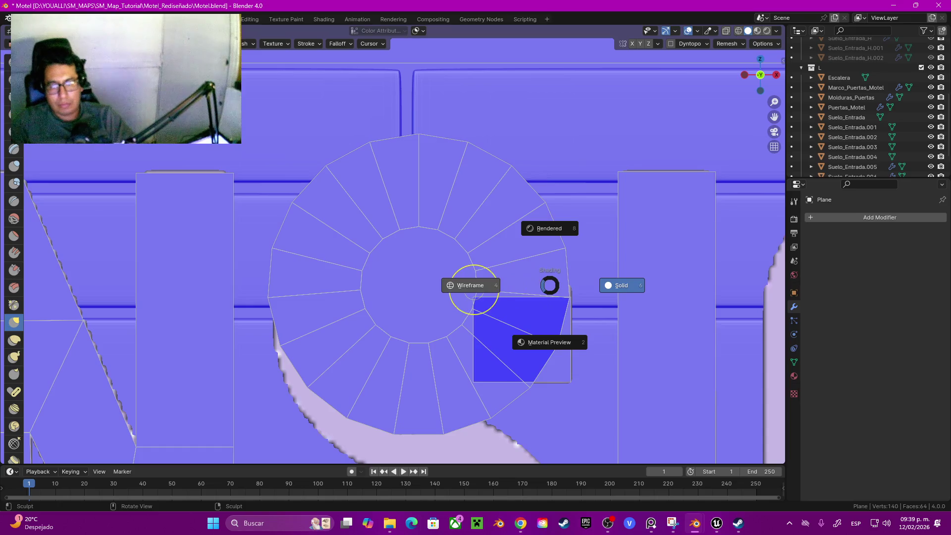
pyautogui.click(495, 289)
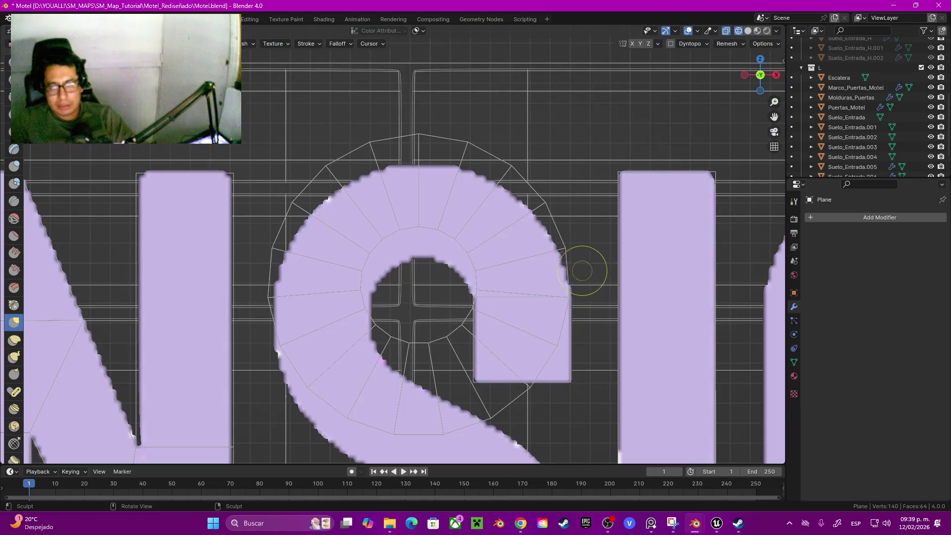
# Brush the ring's top and left outer vertices onto the S's outline.
pyautogui.moveTo(569, 255)
pyautogui.mouseDown()
pyautogui.moveTo(529, 210)
pyautogui.moveTo(515, 218)
pyautogui.mouseUp()
pyautogui.moveTo(505, 169)
pyautogui.mouseDown()
pyautogui.moveTo(500, 177)
pyautogui.moveTo(463, 160)
pyautogui.moveTo(435, 180)
pyautogui.mouseUp()
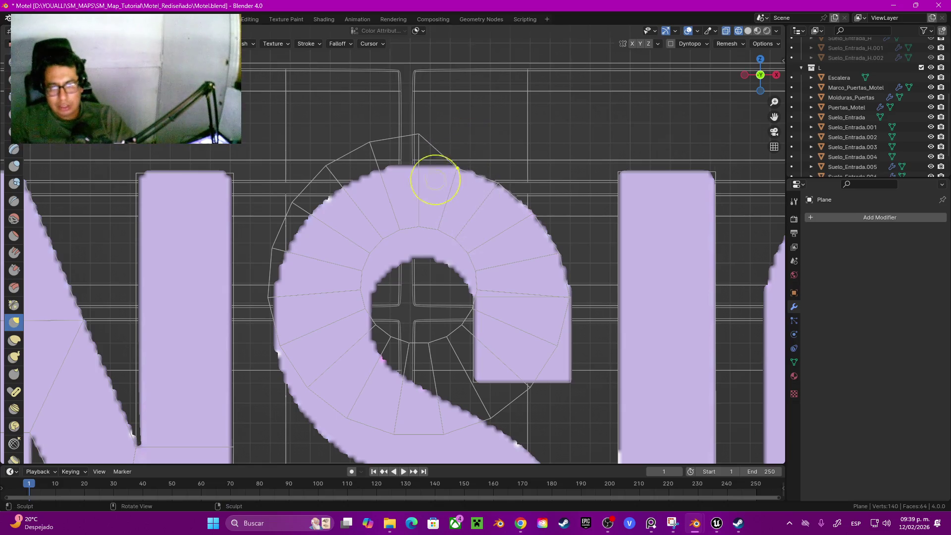
pyautogui.moveTo(421, 144)
pyautogui.mouseDown()
pyautogui.moveTo(407, 154)
pyautogui.moveTo(416, 159)
pyautogui.moveTo(369, 161)
pyautogui.moveTo(365, 248)
pyautogui.moveTo(322, 159)
pyautogui.moveTo(322, 170)
pyautogui.moveTo(346, 183)
pyautogui.moveTo(340, 237)
pyautogui.moveTo(291, 206)
pyautogui.moveTo(304, 221)
pyautogui.mouseUp()
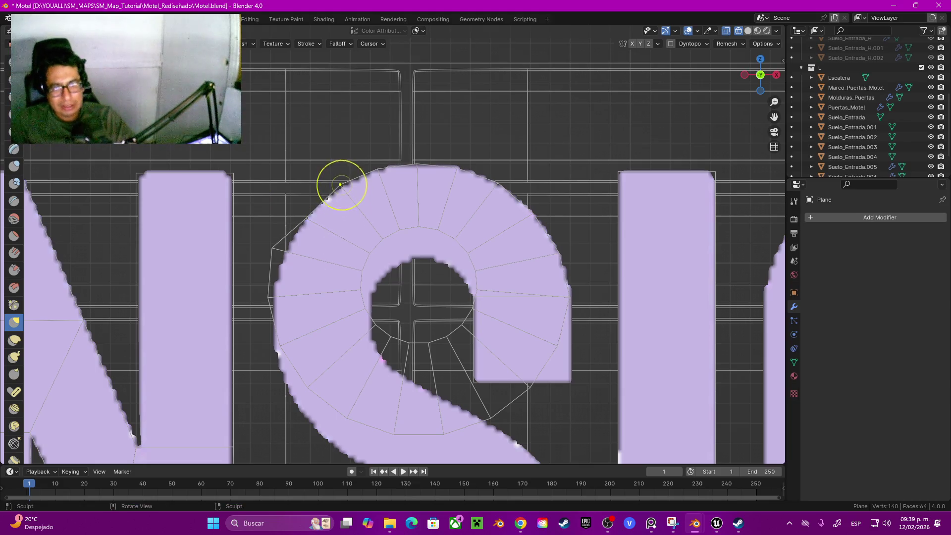
pyautogui.moveTo(286, 244); pyautogui.dragTo(283, 250)
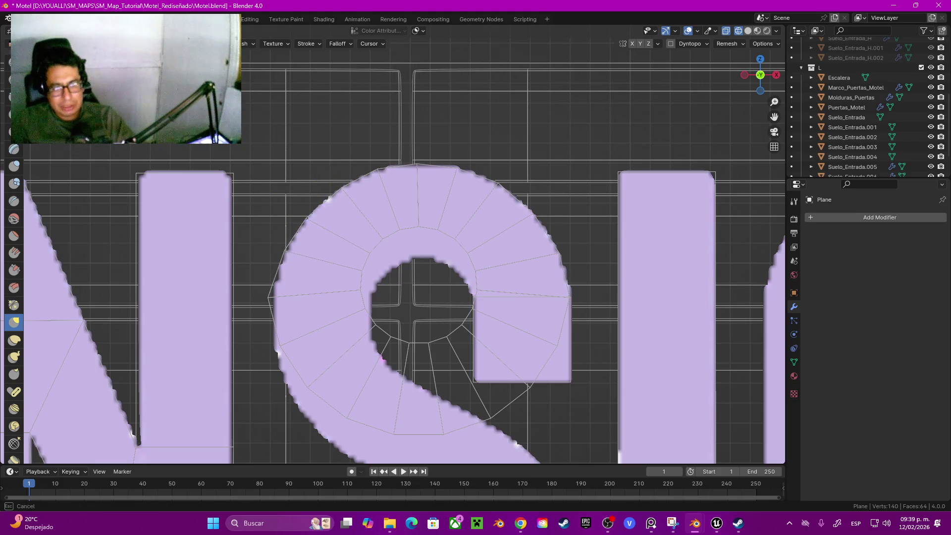
pyautogui.keyDown('shift'); pyautogui.moveTo(300, 299); pyautogui.dragTo(285, 238, button='middle'); pyautogui.keyUp('shift')
pyautogui.moveTo(284, 238); pyautogui.dragTo(290, 241)
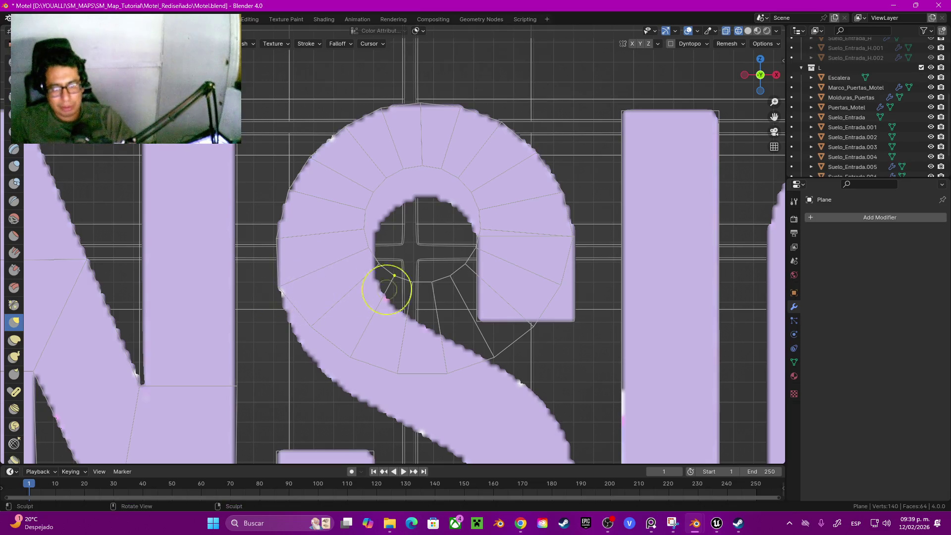
# In Edit Mode, move the inner ring over the S's hole, snap-nudge it, then return to Sculpt Mode.
pyautogui.press('Tab')
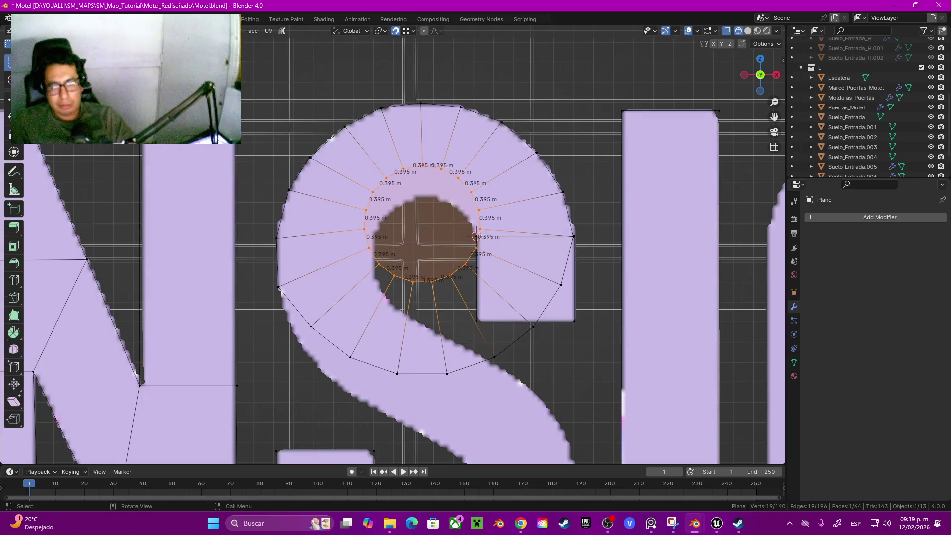
pyautogui.press('g')
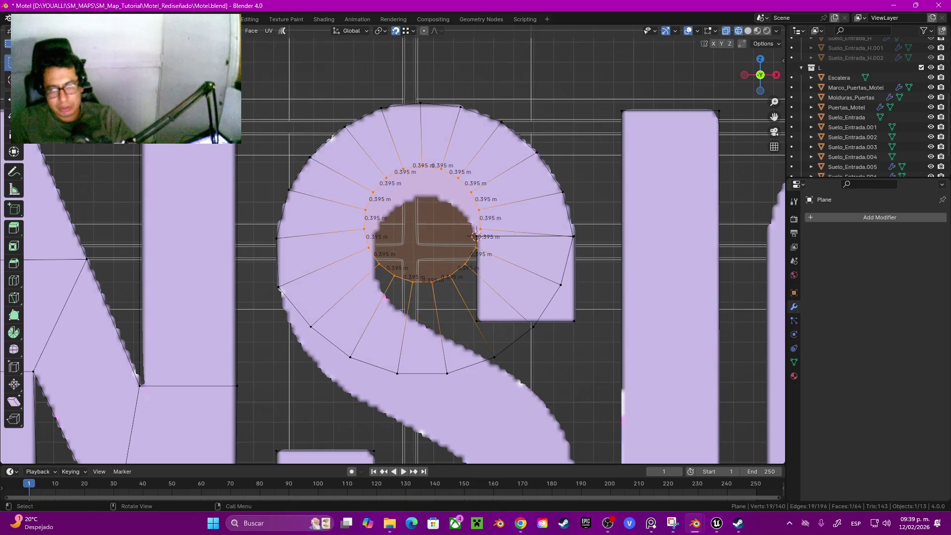
pyautogui.click(476, 235)
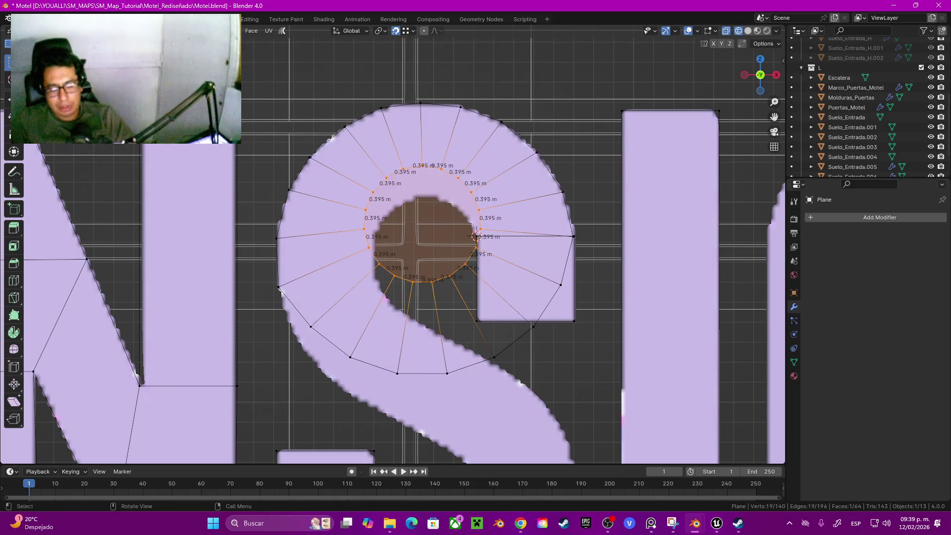
pyautogui.press('g')
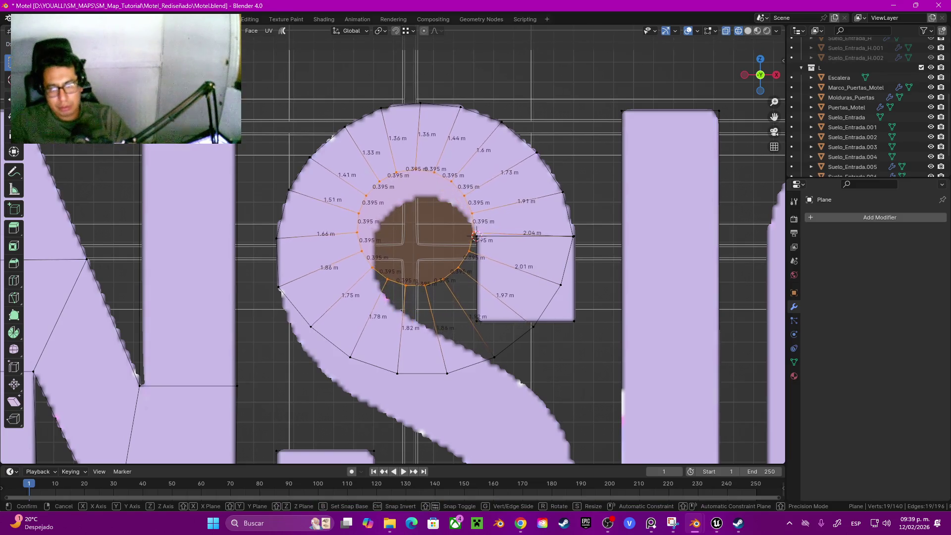
pyautogui.click(476, 235)
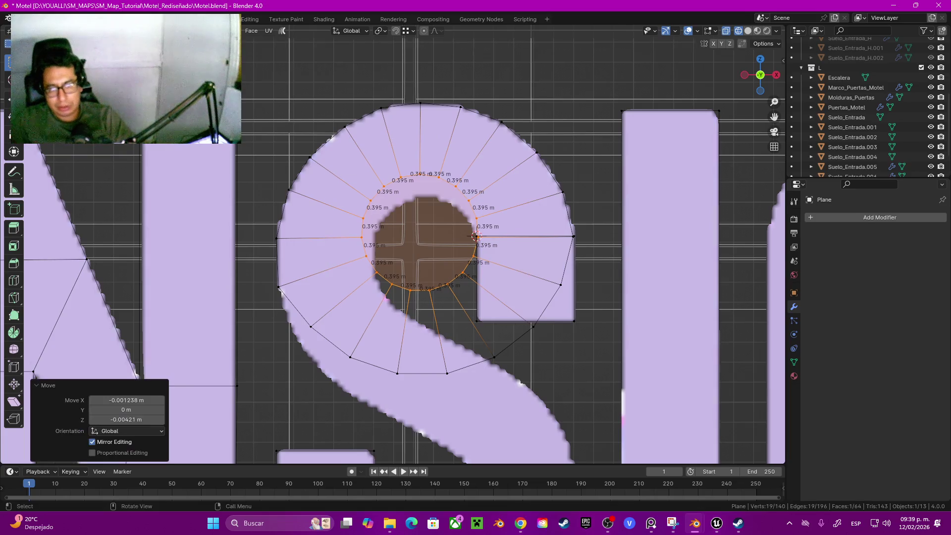
pyautogui.scroll(2, 476, 235)
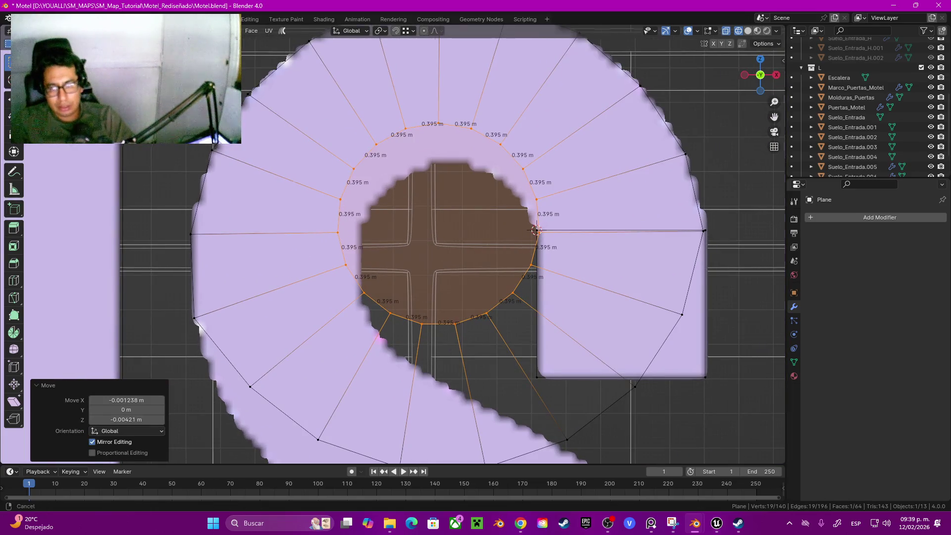
pyautogui.scroll(1, 483, 247)
pyautogui.hotkey('shift', 'Tab')
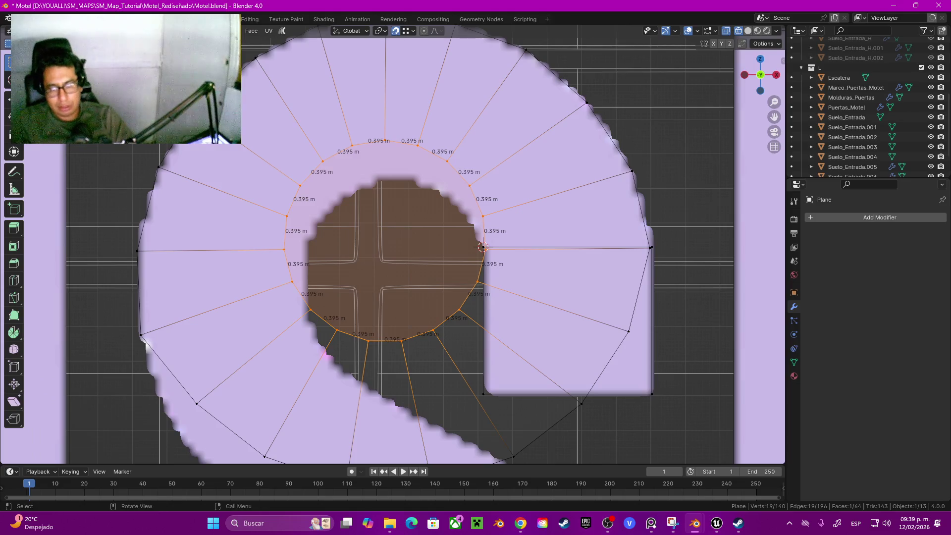
pyautogui.press('g')
pyautogui.click(483, 246)
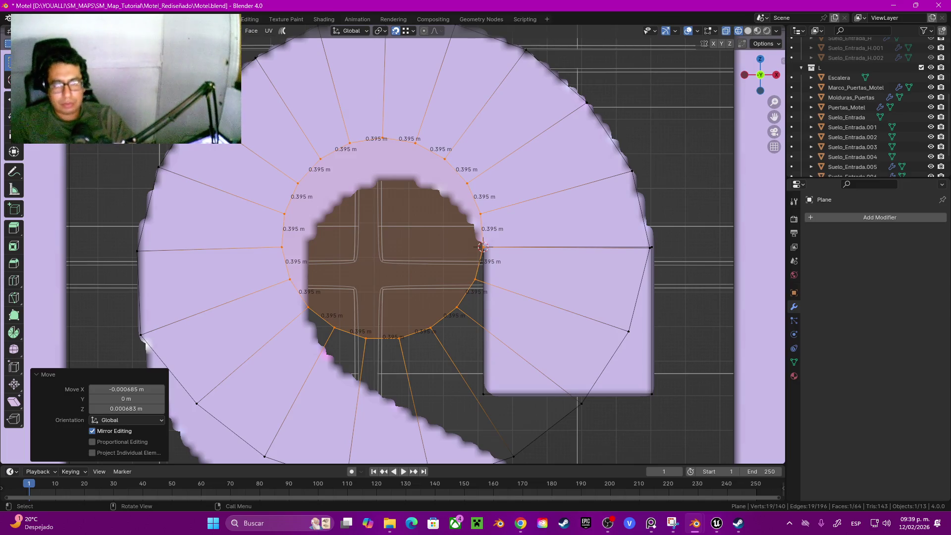
pyautogui.hotkey('ctrl', 'Tab')
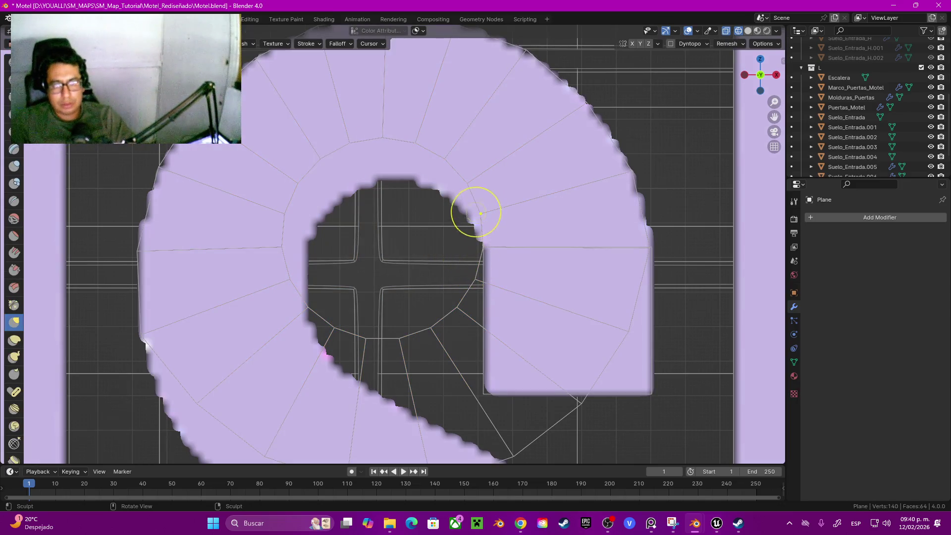
# Grab-brush inner-ring vertices onto the top and upper-left edges of the S's hole.
pyautogui.click(468, 189)
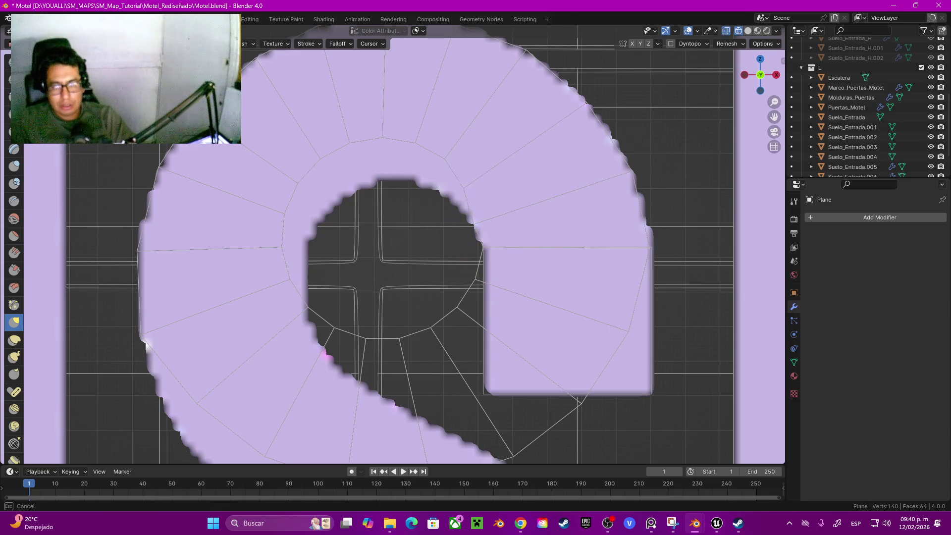
pyautogui.moveTo(453, 187)
pyautogui.mouseDown()
pyautogui.moveTo(446, 160)
pyautogui.moveTo(418, 181)
pyautogui.mouseUp()
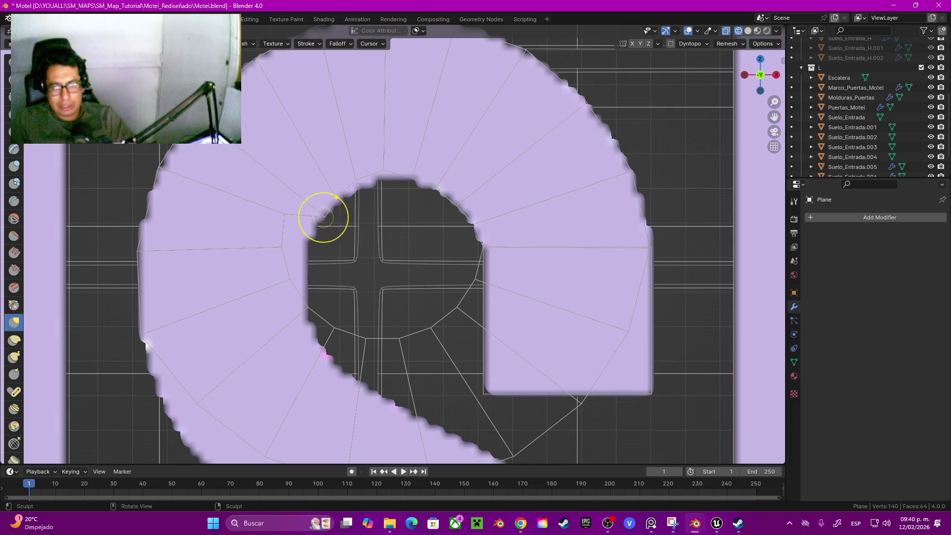
pyautogui.moveTo(319, 212)
pyautogui.mouseDown()
pyautogui.moveTo(289, 212)
pyautogui.moveTo(314, 249)
pyautogui.moveTo(282, 246)
pyautogui.moveTo(297, 255)
pyautogui.moveTo(286, 276)
pyautogui.moveTo(307, 244)
pyautogui.moveTo(370, 221)
pyautogui.mouseUp()
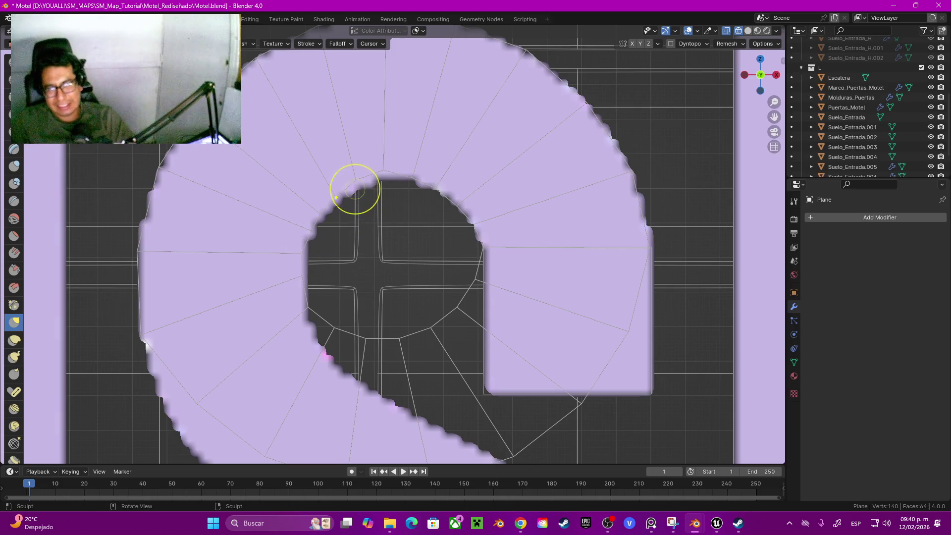
pyautogui.moveTo(375, 181); pyautogui.dragTo(421, 189)
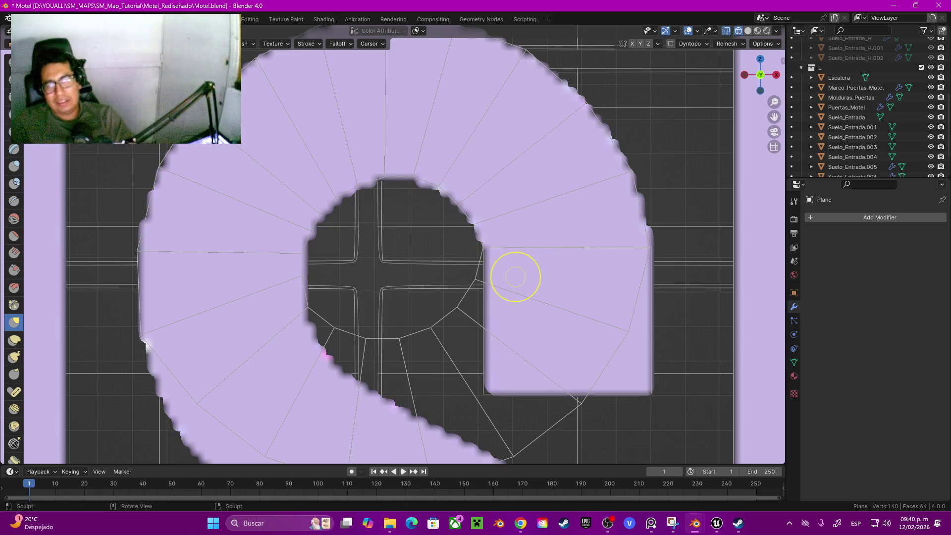
# Shortest-path select the six stray faces below the ring and delete them.
pyautogui.press('Tab')
pyautogui.click(515, 276)
pyautogui.keyDown('shift'); pyautogui.moveTo(515, 276); pyautogui.dragTo(546, 211, button='middle'); pyautogui.keyUp('shift')
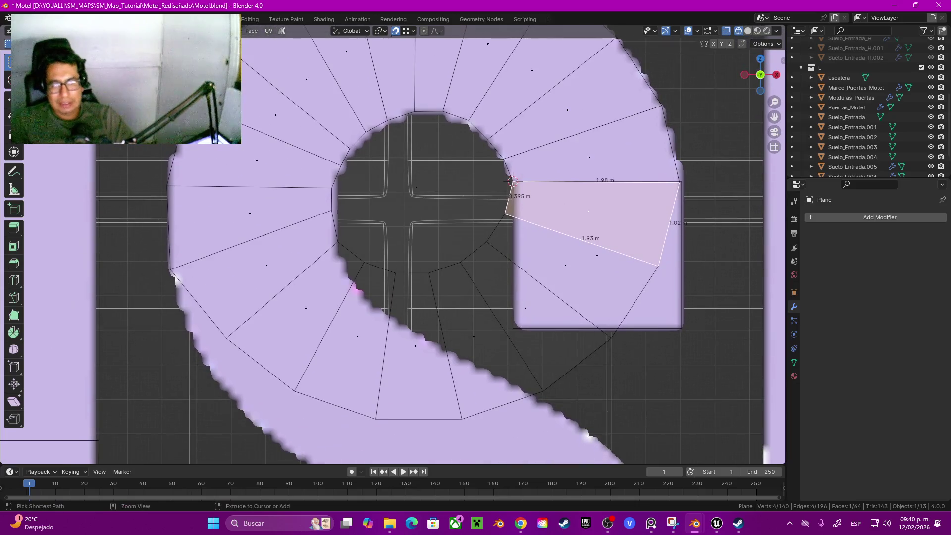
pyautogui.keyDown('ctrl'); pyautogui.click(266, 277); pyautogui.keyUp('ctrl')
pyautogui.click(512, 182)
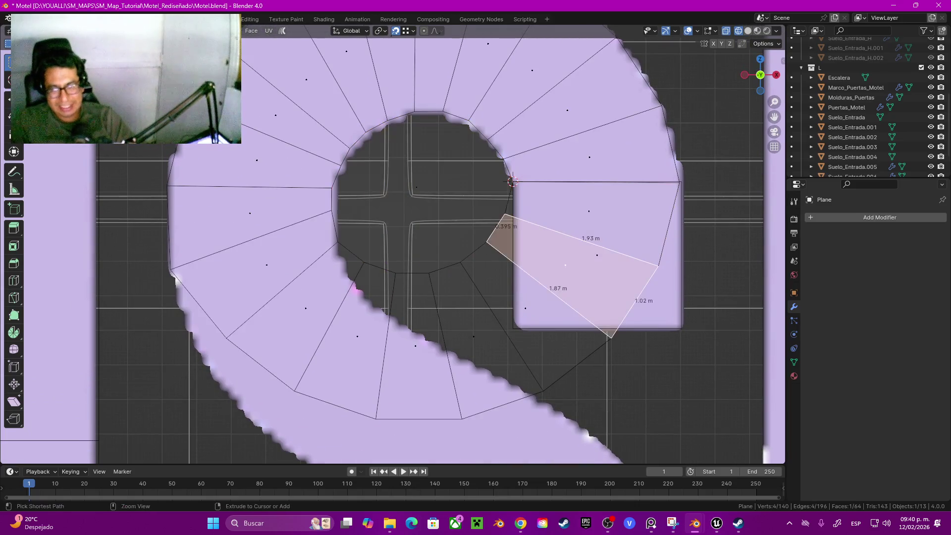
pyautogui.keyDown('ctrl'); pyautogui.click(298, 317); pyautogui.keyUp('ctrl')
pyautogui.hotkey('ctrl', 'z')
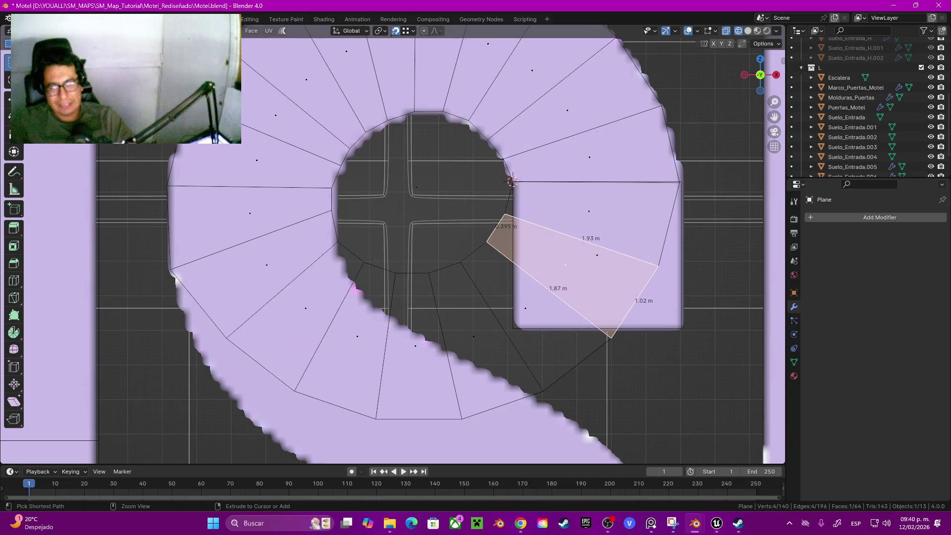
pyautogui.keyDown('ctrl'); pyautogui.click(473, 337); pyautogui.keyUp('ctrl')
pyautogui.keyDown('ctrl'); pyautogui.click(306, 308); pyautogui.keyUp('ctrl')
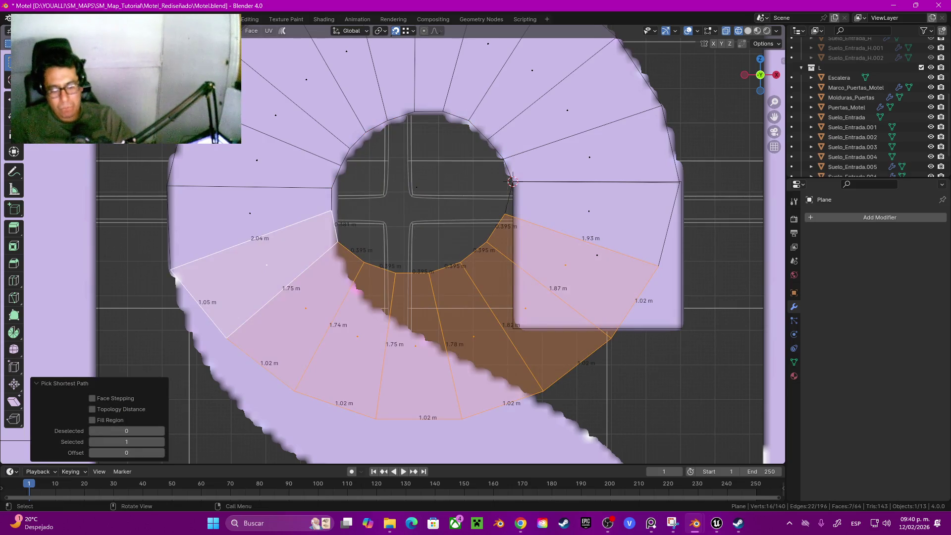
pyautogui.press('x')
pyautogui.press('f')
# Delete the ring's circular inner face so its centre is empty.
pyautogui.keyDown('shift'); pyautogui.moveTo(512, 181); pyautogui.dragTo(451, 216, button='middle'); pyautogui.keyUp('shift')
pyautogui.click(451, 216)
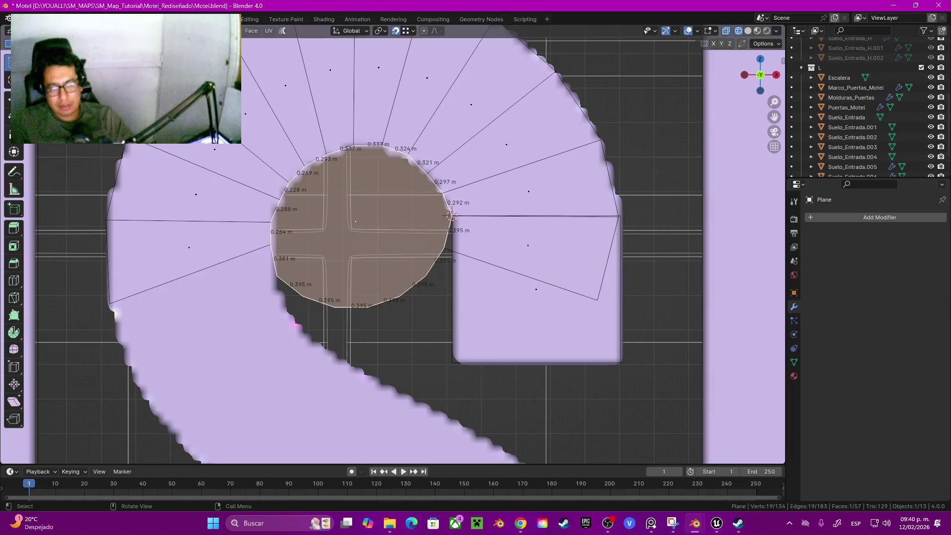
pyautogui.press('x')
pyautogui.press('f')
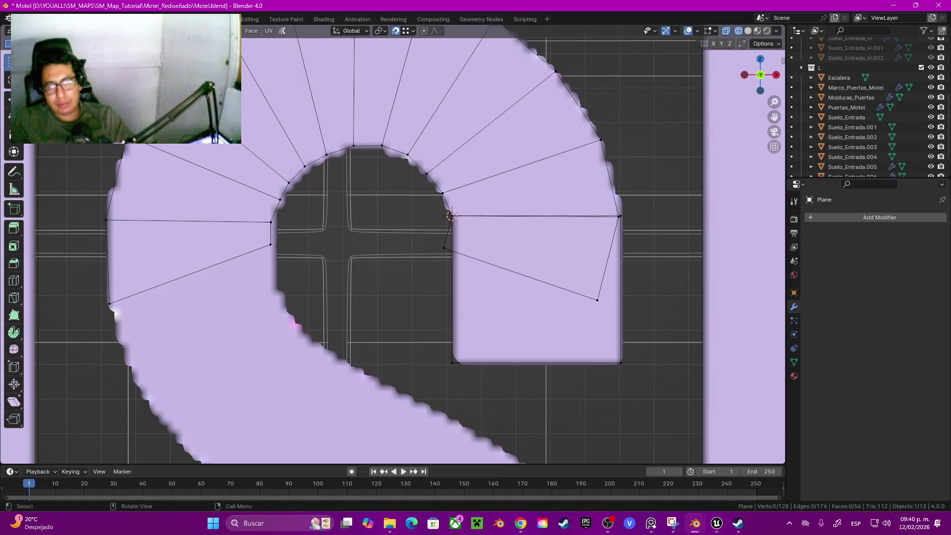
# In face select mode, delete the slanted quad face.
pyautogui.press('3')
pyautogui.click(451, 216)
pyautogui.press('x')
pyautogui.press('f')
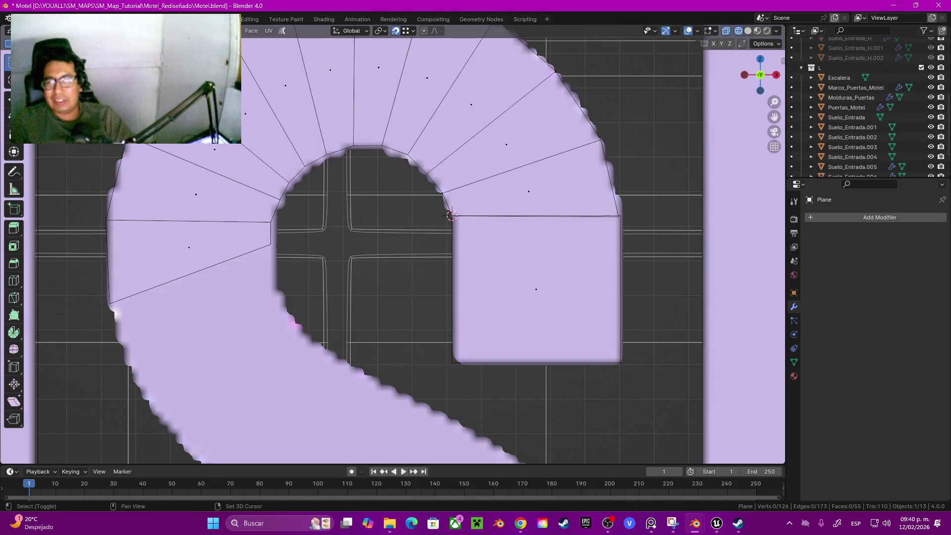
# Merge the doubled corner vertices at the arc's inner corner at centre.
pyautogui.keyDown('shift'); pyautogui.moveTo(609, 198); pyautogui.dragTo(496, 247, button='middle'); pyautogui.keyUp('shift')
pyautogui.moveTo(495, 247); pyautogui.dragTo(526, 277)
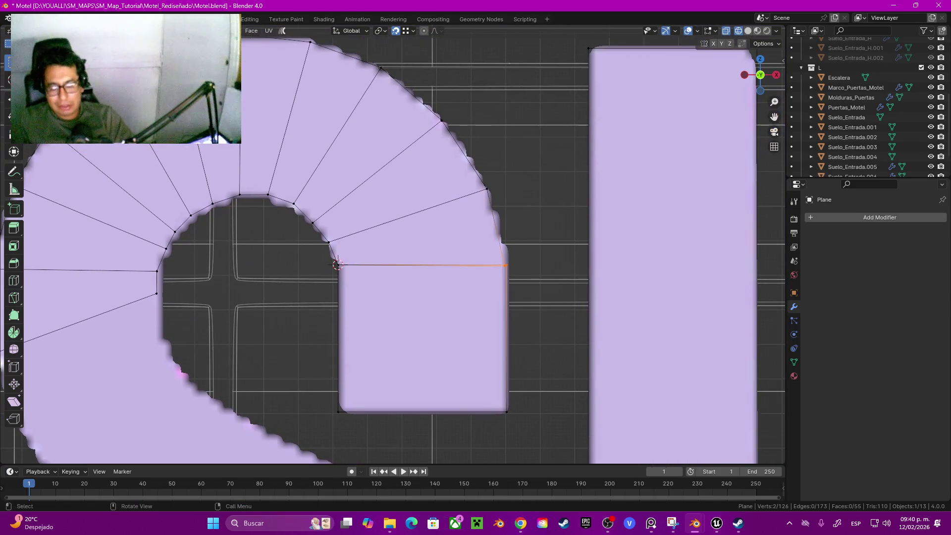
pyautogui.press('m')
pyautogui.click(486, 277)
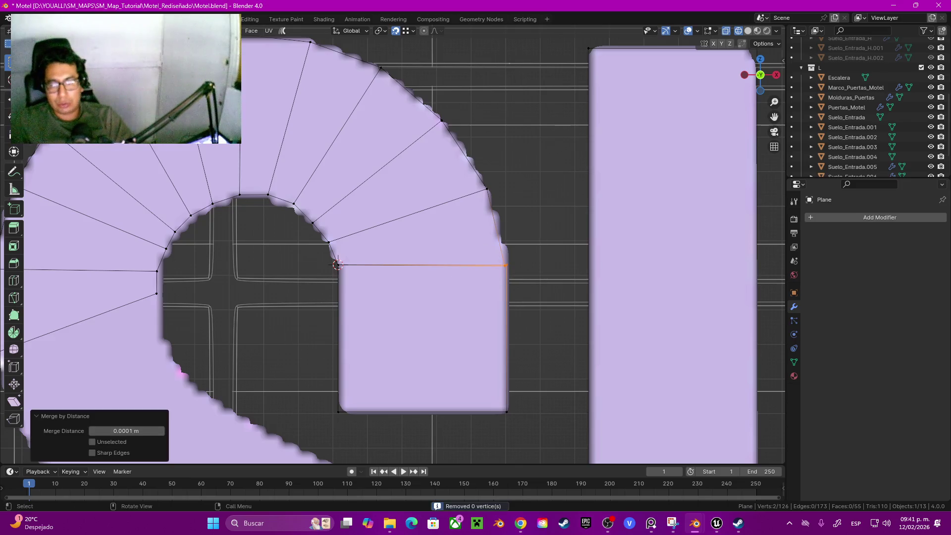
pyautogui.press('m')
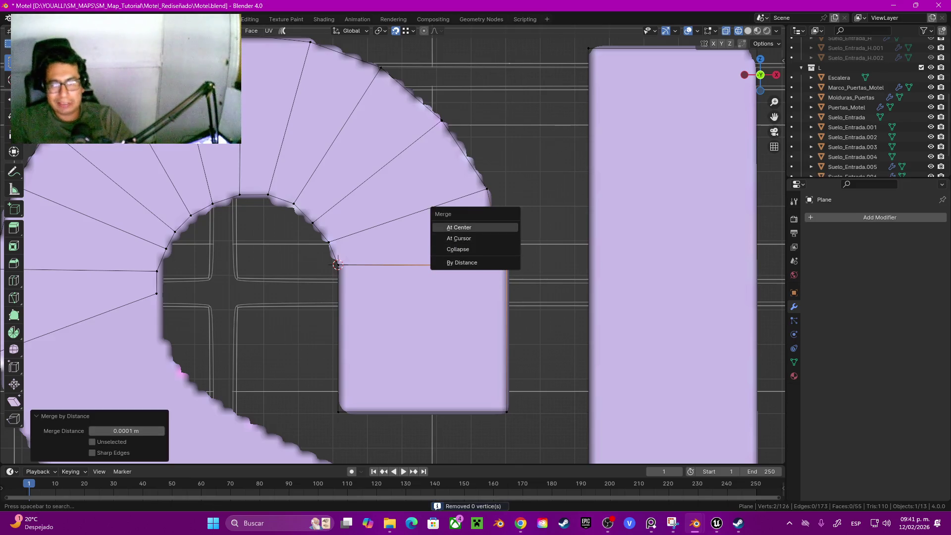
pyautogui.click(459, 227)
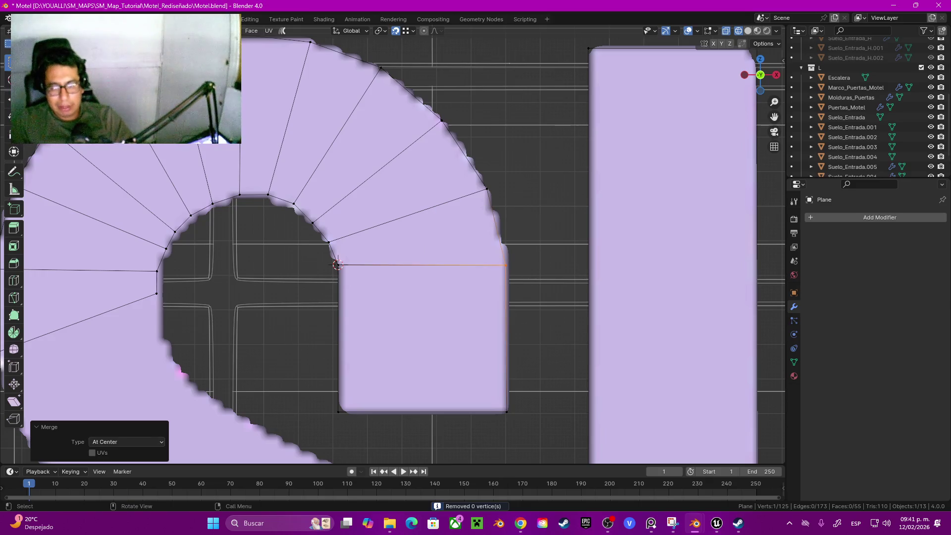
pyautogui.keyDown('shift'); pyautogui.click(337, 264); pyautogui.keyUp('shift')
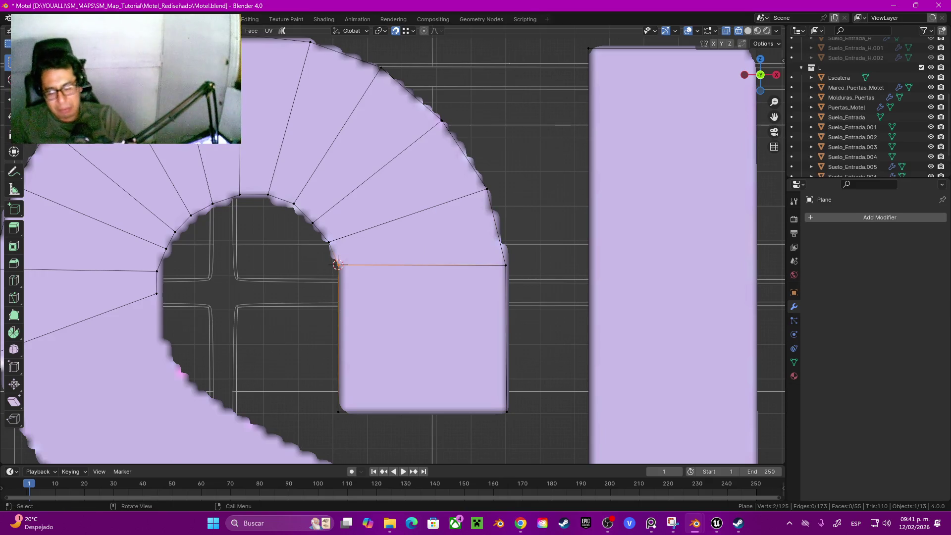
pyautogui.press('m')
pyautogui.click(337, 264)
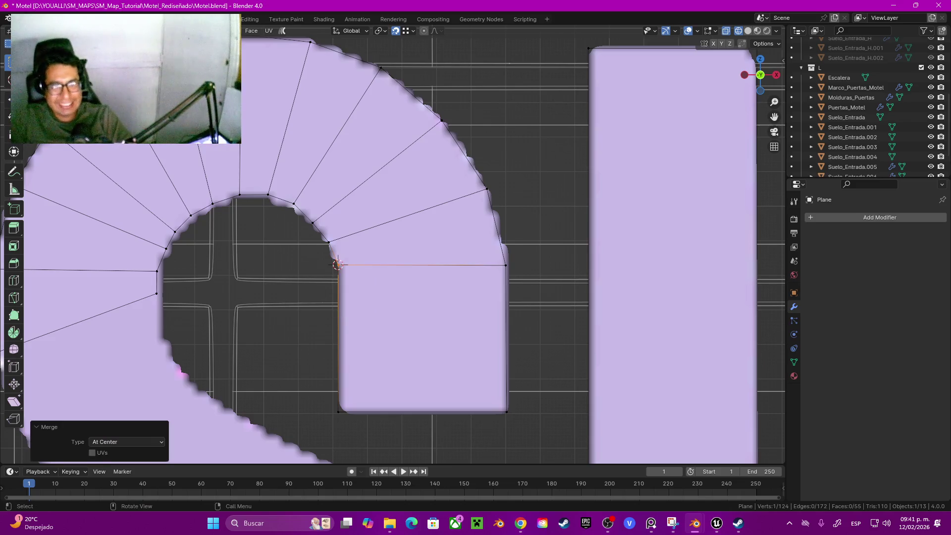
# Extrude the arc's 2.04 m lower end edge in place.
pyautogui.scroll(-6, 373, 250)
pyautogui.scroll(3, 320, 434)
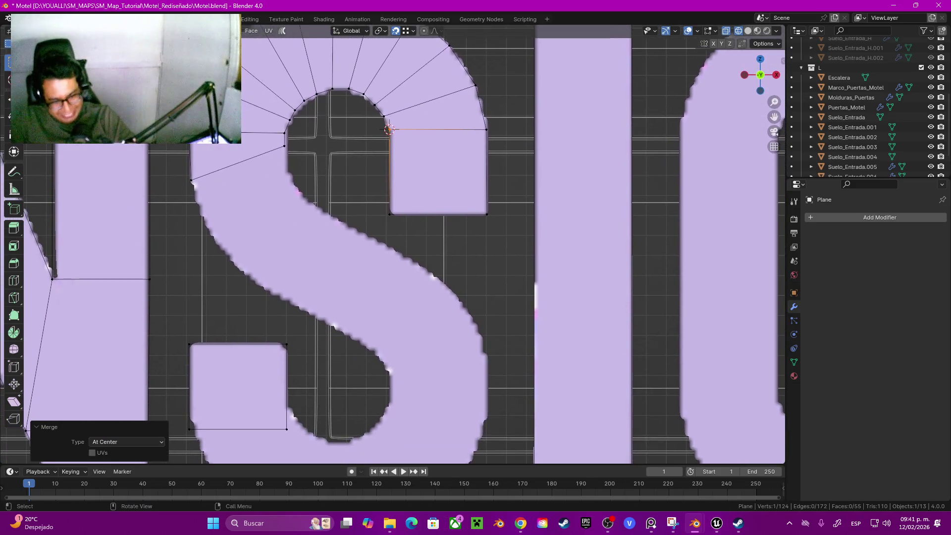
pyautogui.scroll(-2, 513, 243)
pyautogui.scroll(2, 512, 243)
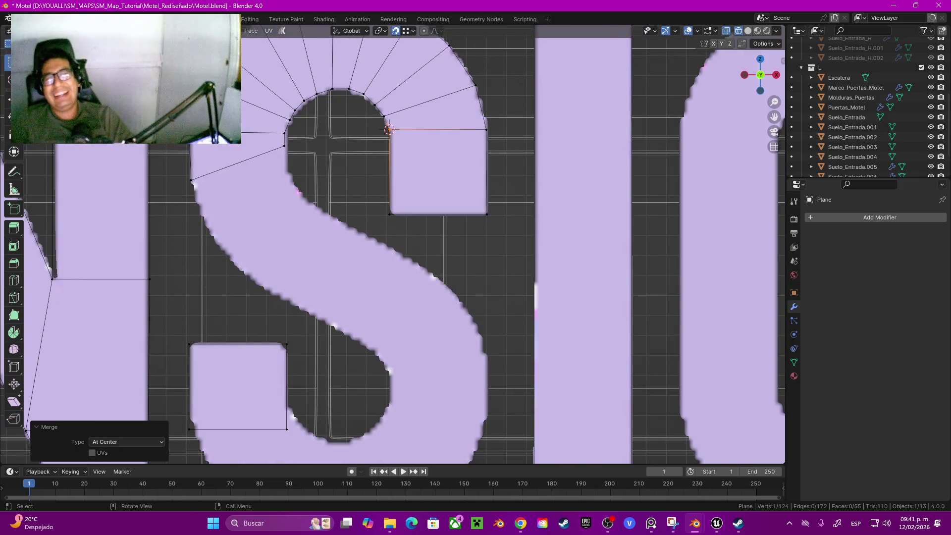
pyautogui.click(284, 146)
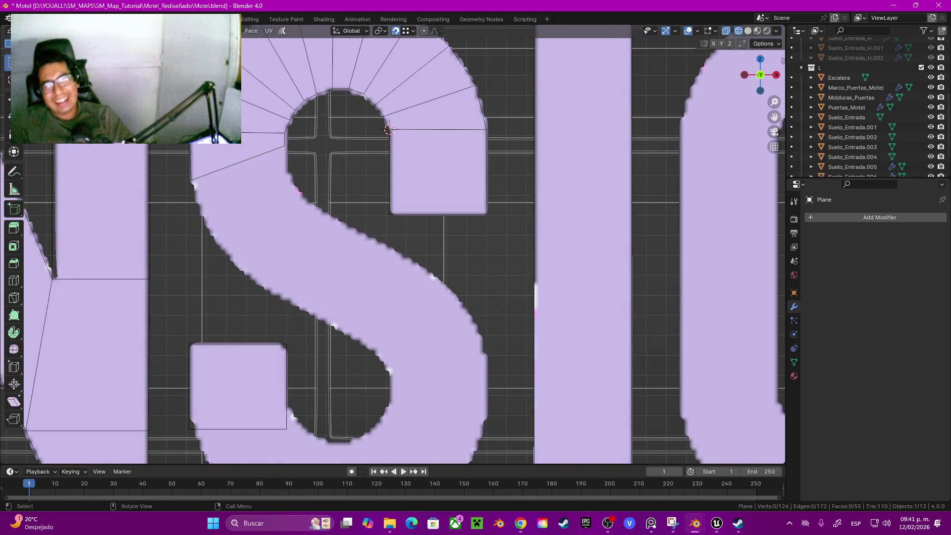
pyautogui.click(238, 162)
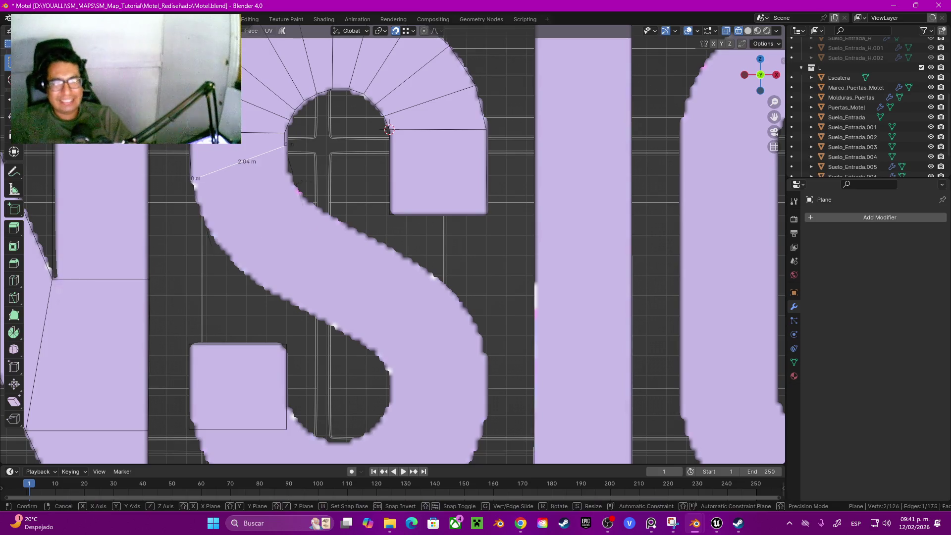
pyautogui.press('e')
pyautogui.press('Escape')
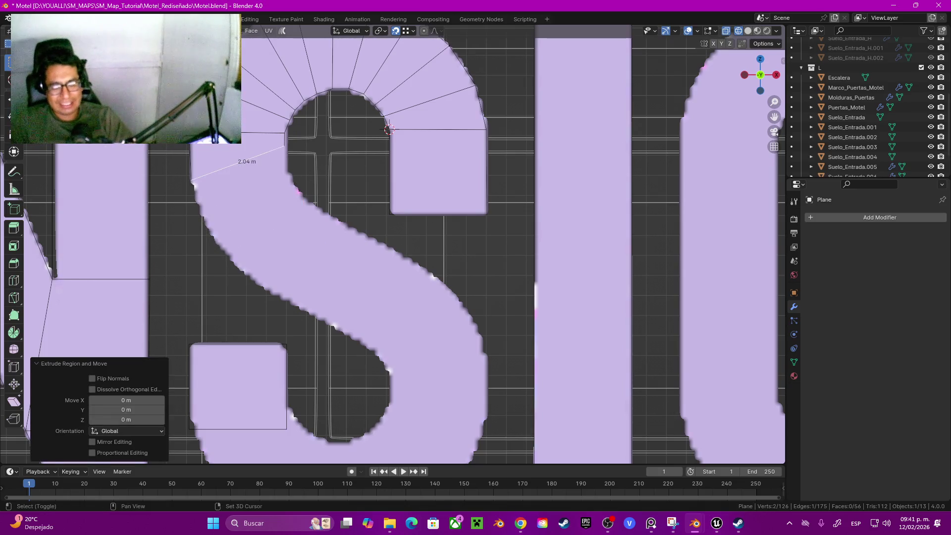
# With snapping off, position the extruded edge as the first spine segment.
pyautogui.hotkey('shift', 'Tab')
pyautogui.scroll(-1, 391, 240)
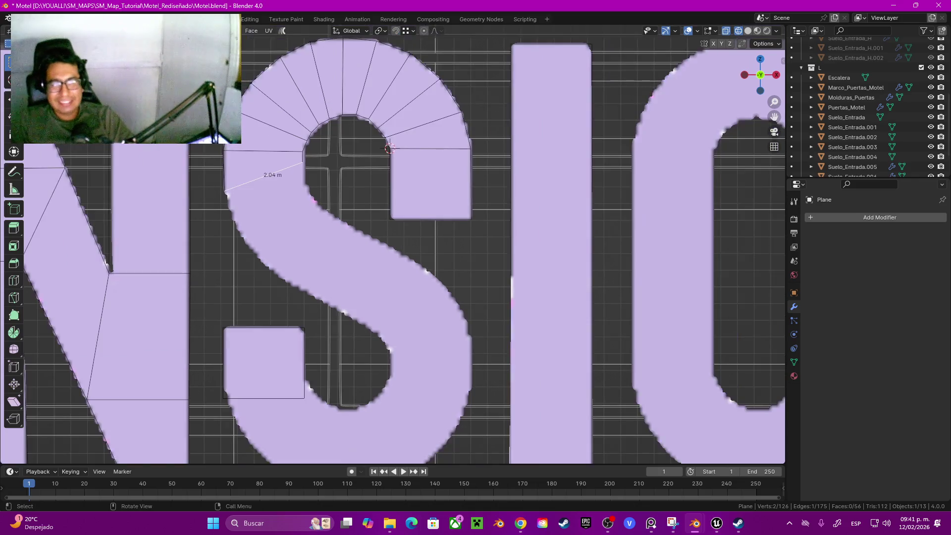
pyautogui.scroll(4, 292, 216)
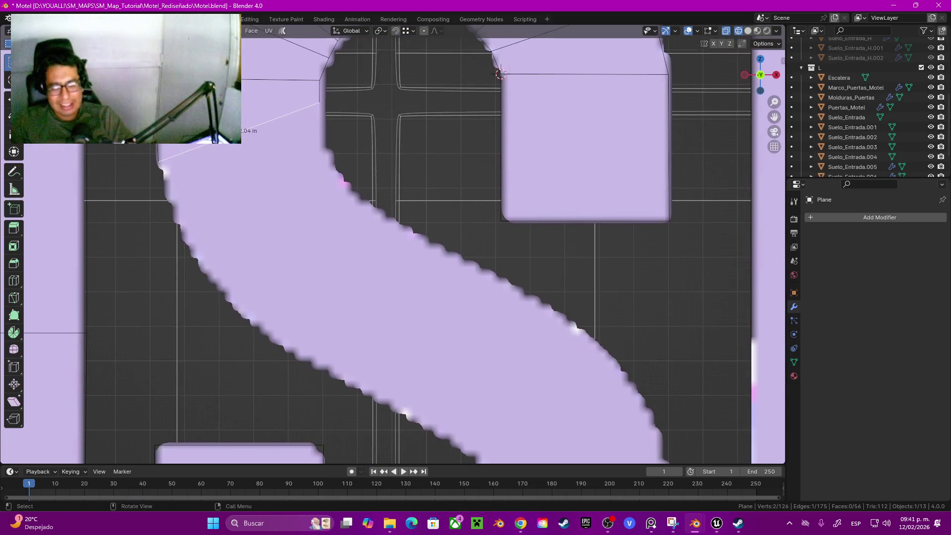
pyautogui.press('g')
pyautogui.press('Return')
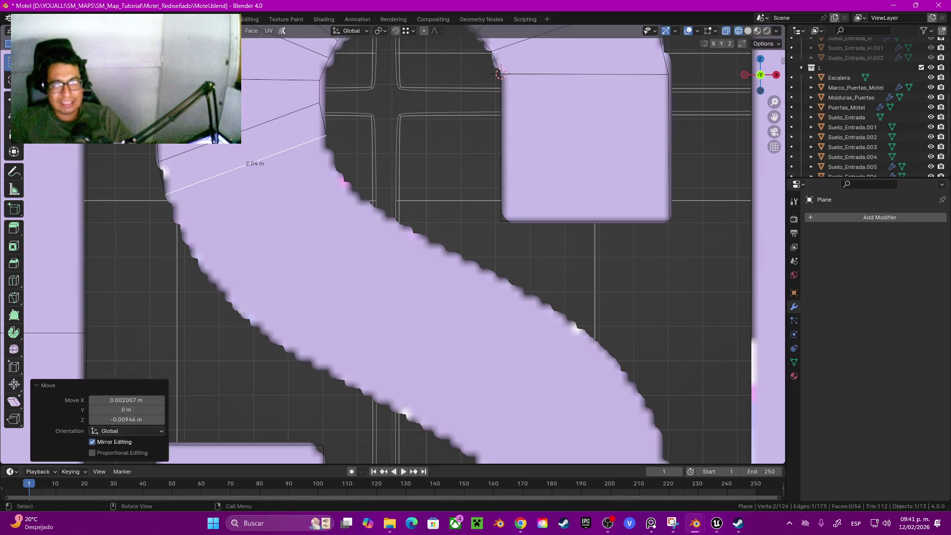
pyautogui.press('Return')
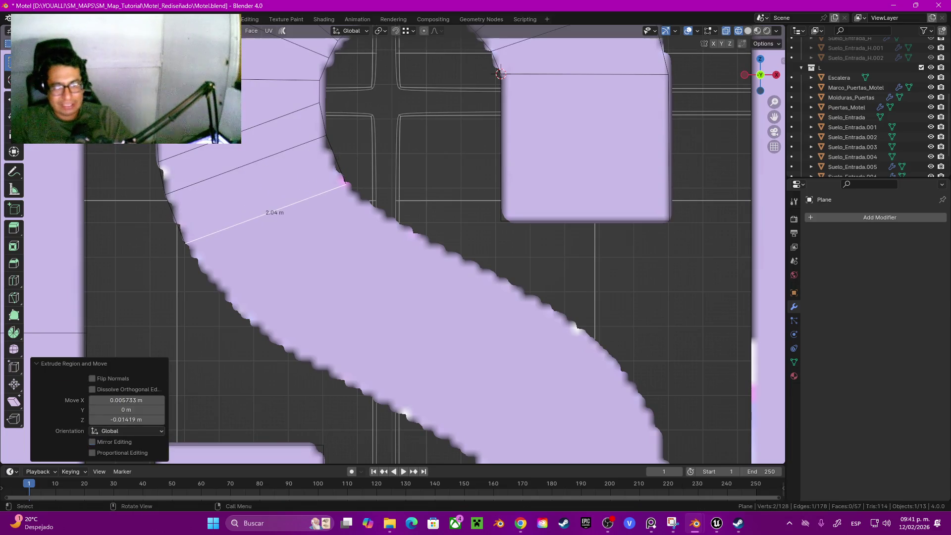
pyautogui.keyDown('shift'); pyautogui.moveTo(346, 184); pyautogui.dragTo(303, 94, button='middle'); pyautogui.keyUp('shift')
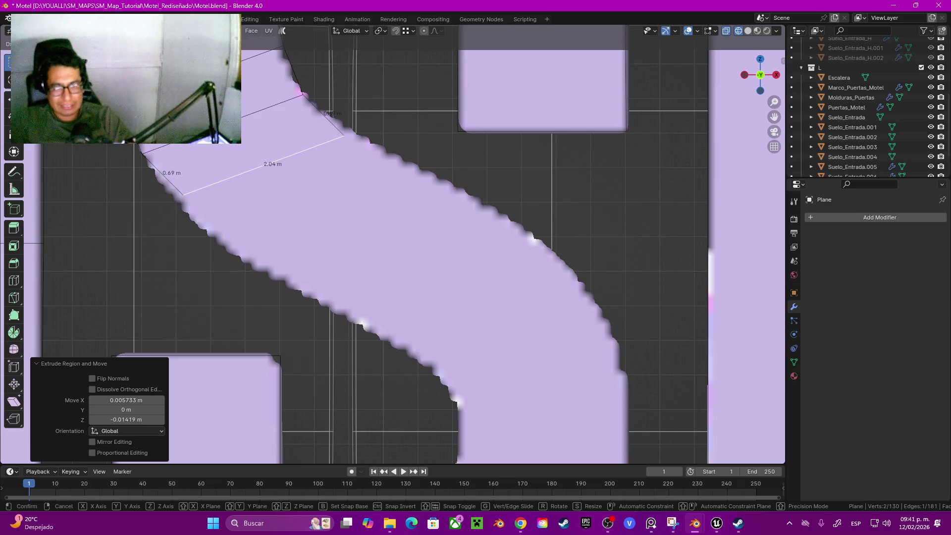
pyautogui.press('s')
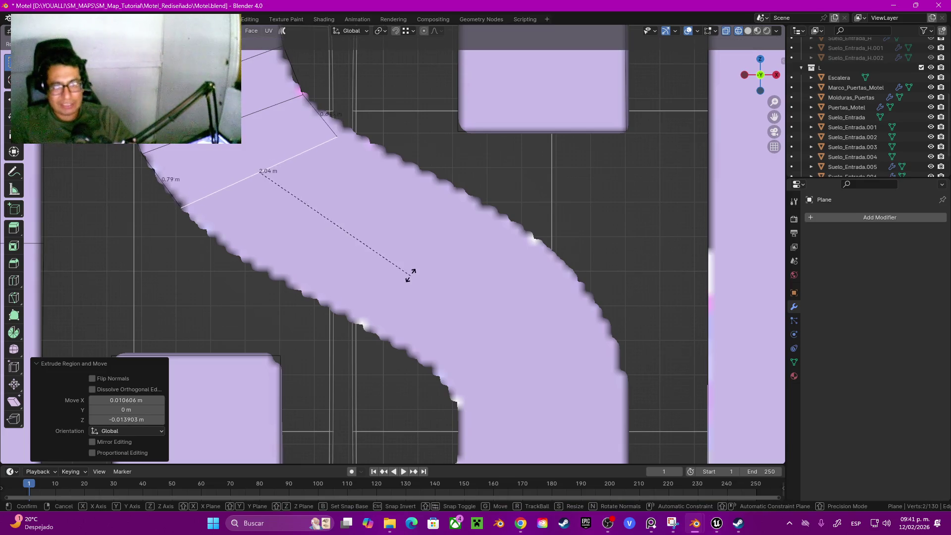
pyautogui.rightClick(420, 224)
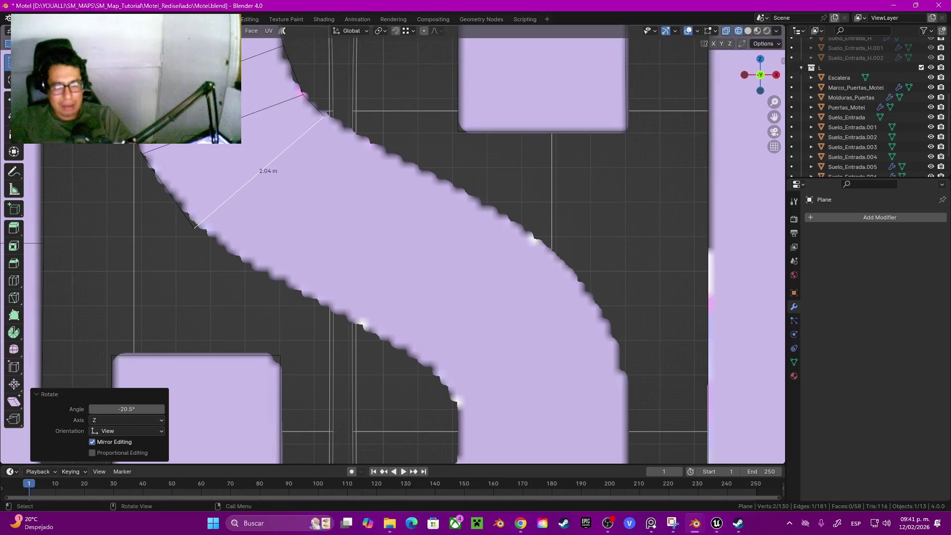
# Extrude and rotate three more segments down the S's diagonal spine along the reference.
pyautogui.keyDown('shift'); pyautogui.moveTo(420, 224); pyautogui.dragTo(371, 180, button='middle'); pyautogui.keyUp('shift')
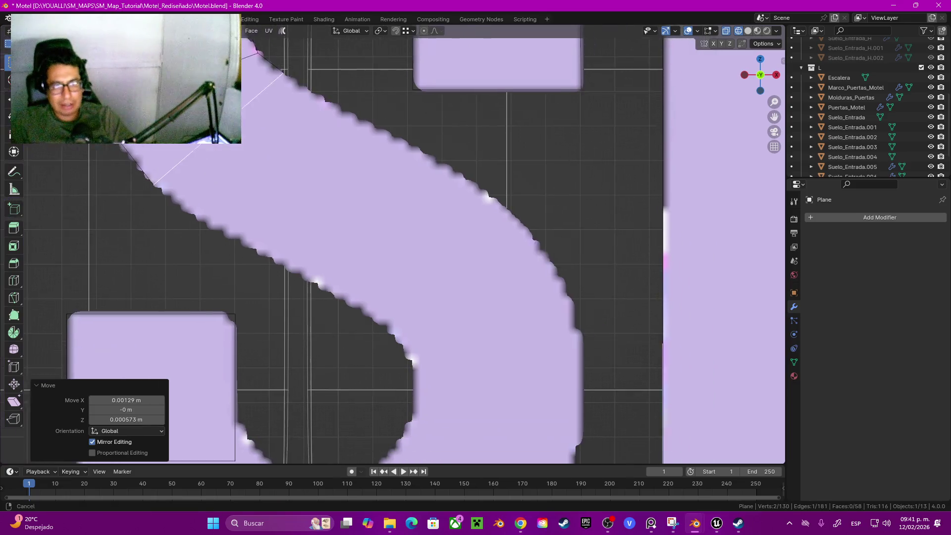
pyautogui.press('e')
pyautogui.press('Return')
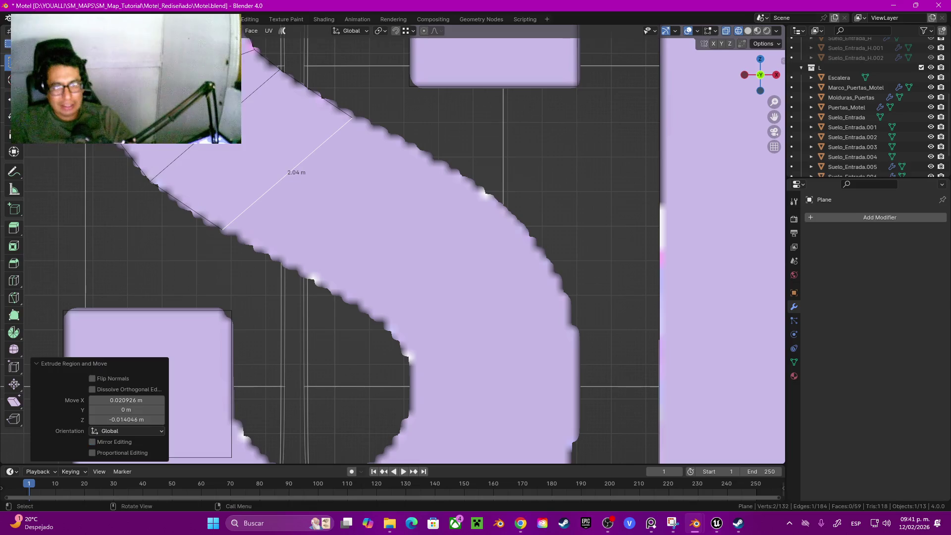
pyautogui.press('r')
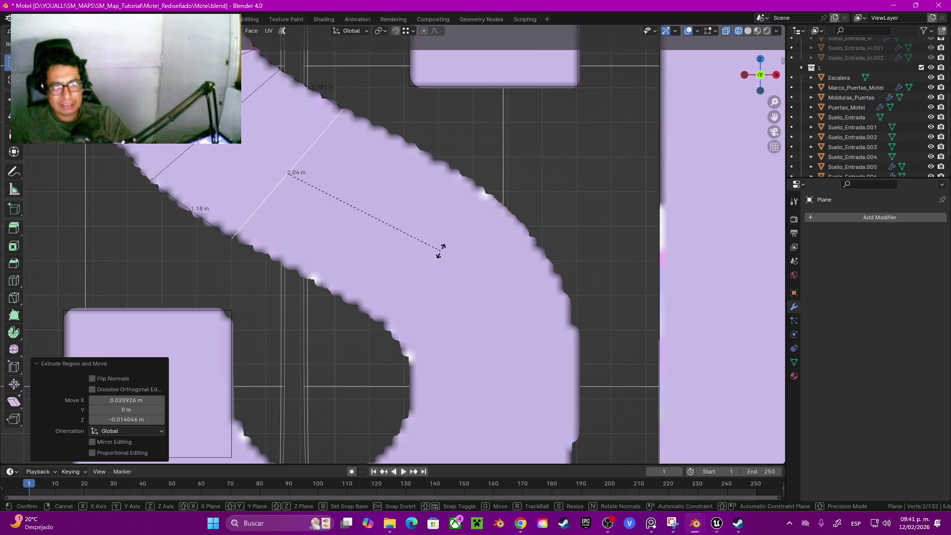
pyautogui.press('Return')
pyautogui.press('e')
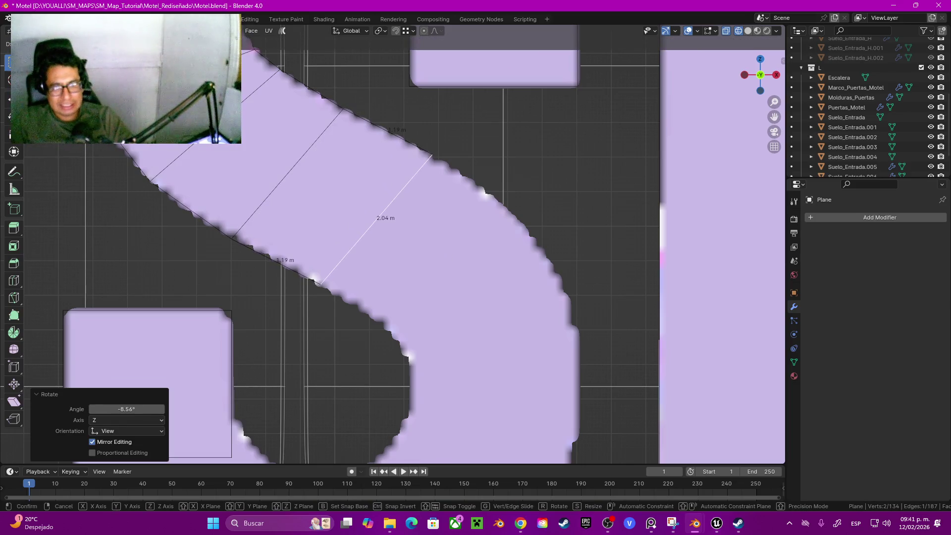
pyautogui.press('Return')
pyautogui.keyDown('shift'); pyautogui.moveTo(446, 248); pyautogui.dragTo(357, 169, button='middle'); pyautogui.keyUp('shift')
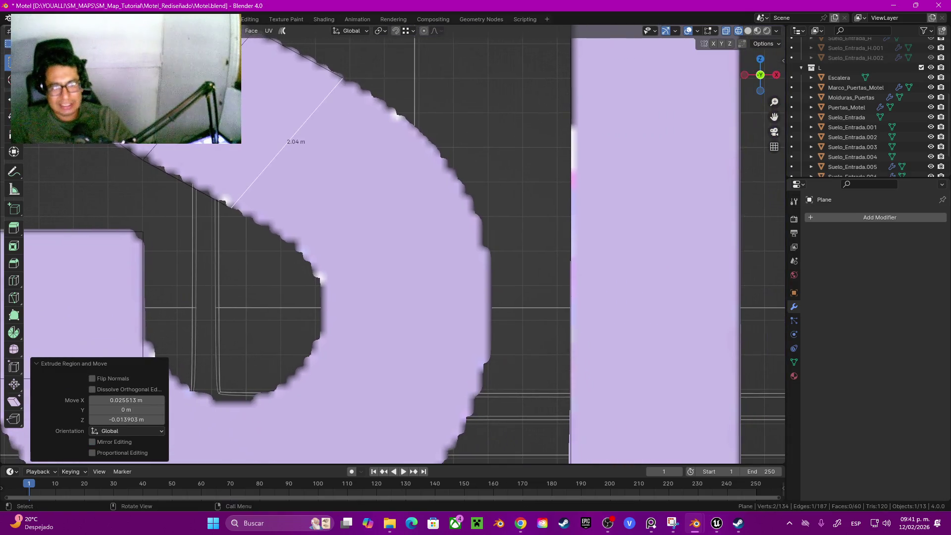
pyautogui.press('e')
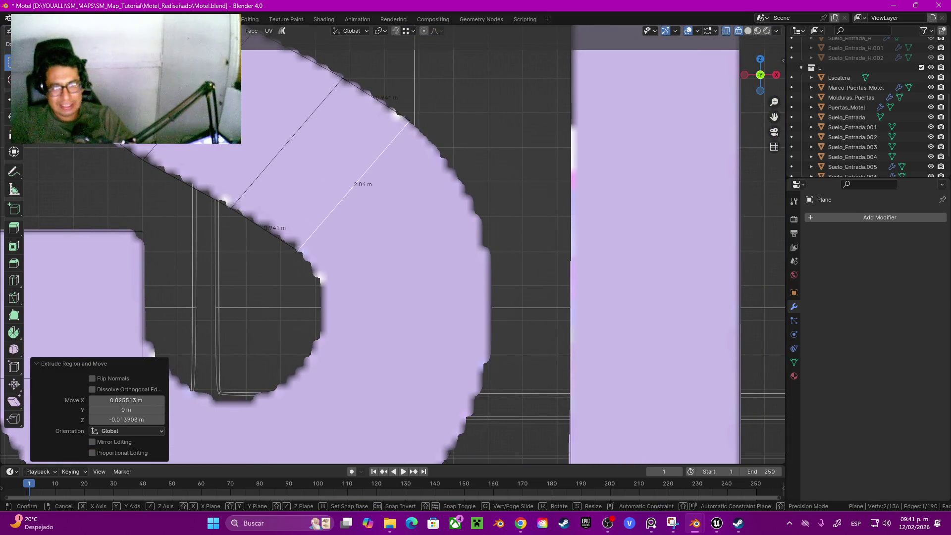
pyautogui.click(362, 183)
pyautogui.scroll(-6, 375, 174)
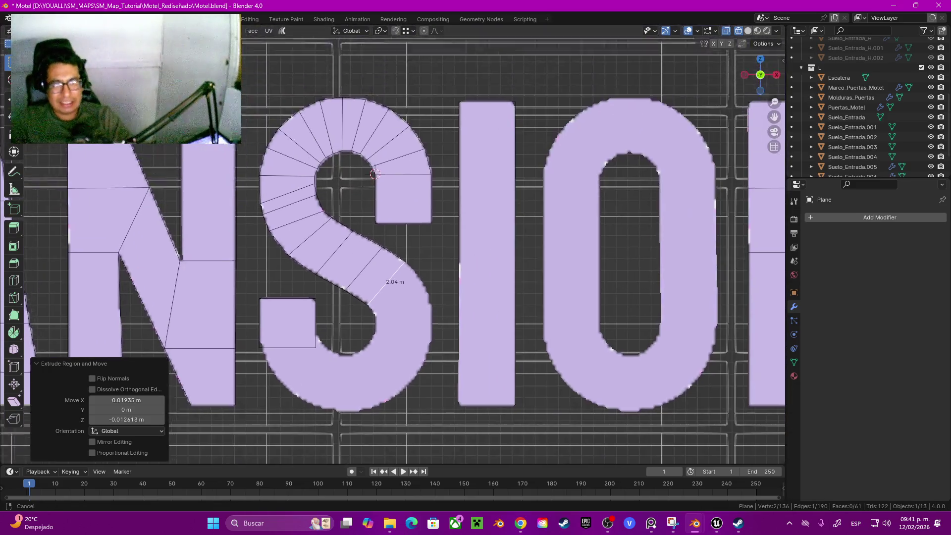
# Select every face along the S's upper arc in face mode.
pyautogui.scroll(1, 375, 174)
pyautogui.keyDown('shift'); pyautogui.moveTo(375, 174); pyautogui.dragTo(395, 259, button='middle'); pyautogui.keyUp('shift')
pyautogui.press('3')
pyautogui.click(390, 241)
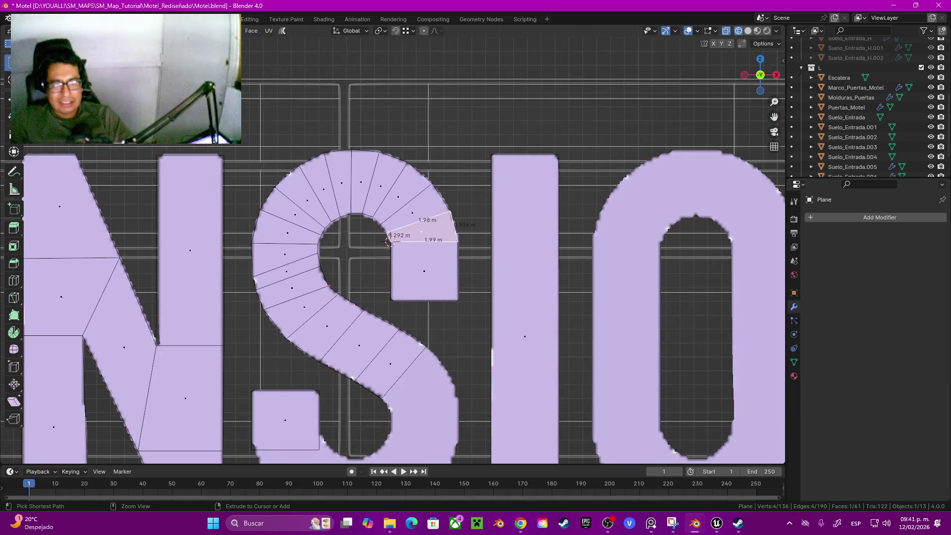
pyautogui.keyDown('ctrl'); pyautogui.click(285, 255); pyautogui.keyUp('ctrl')
pyautogui.keyDown('shift'); pyautogui.moveTo(389, 241); pyautogui.dragTo(385, 174, button='middle'); pyautogui.keyUp('shift')
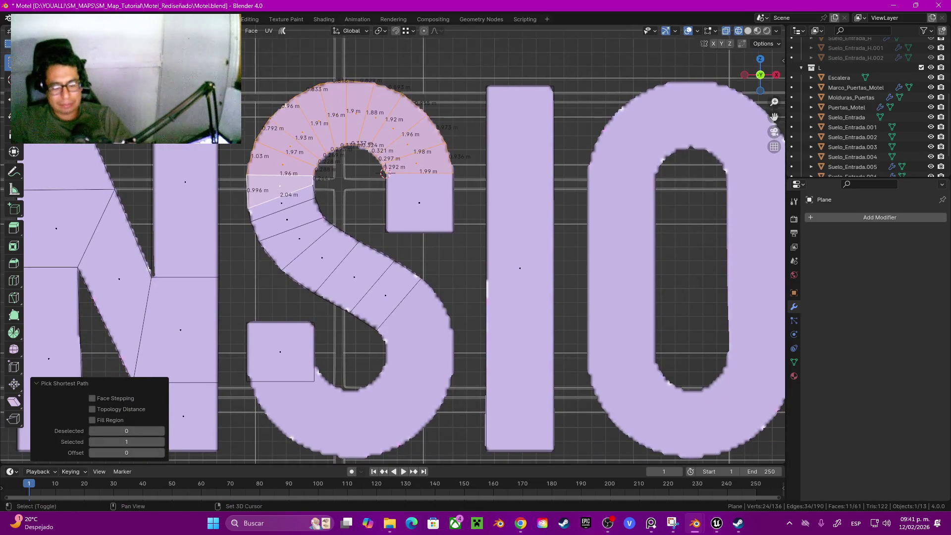
# Duplicate the upper arc, flip it 180° around X, and move it to the lower S.
pyautogui.hotkey('shift', 'd')
pyautogui.rightClick(384, 174)
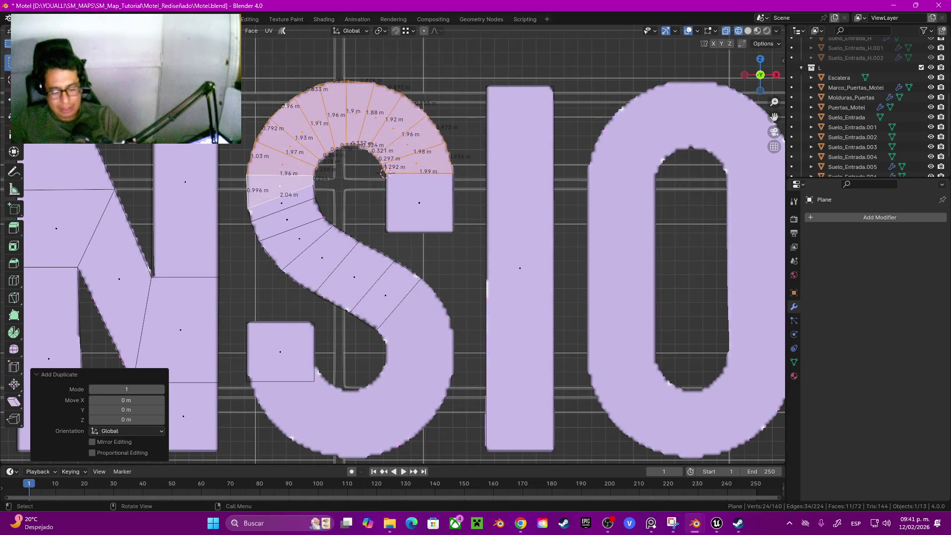
pyautogui.press('r')
pyautogui.write('x')
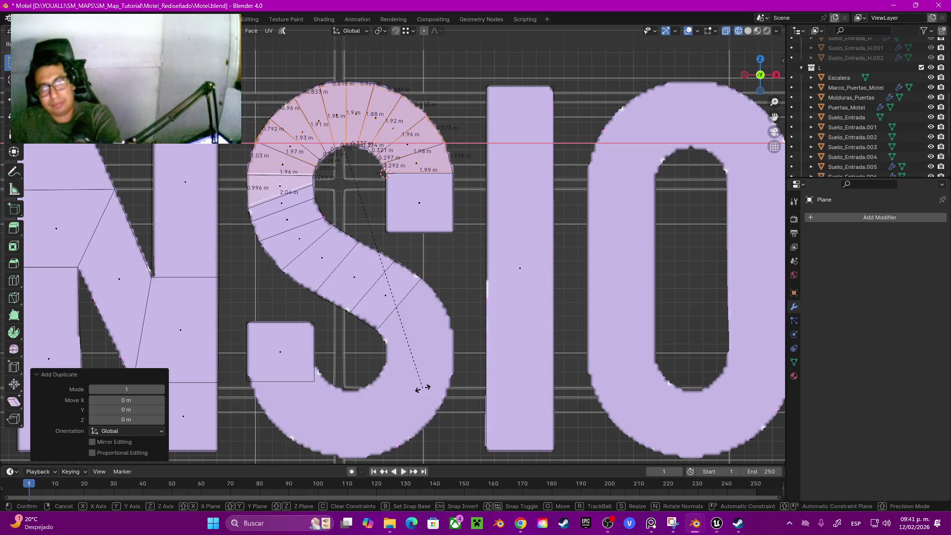
pyautogui.write('180')
pyautogui.press('Return')
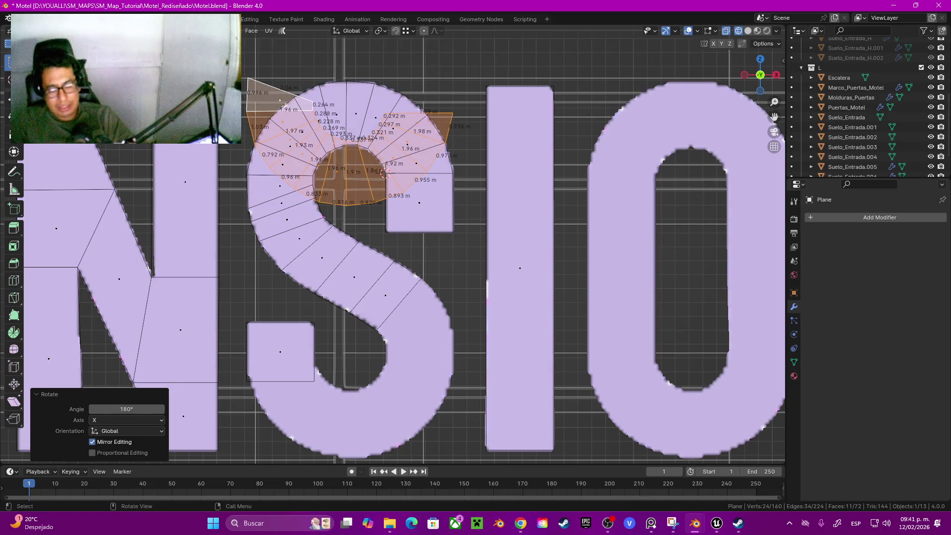
pyautogui.press('g')
pyautogui.press('Return')
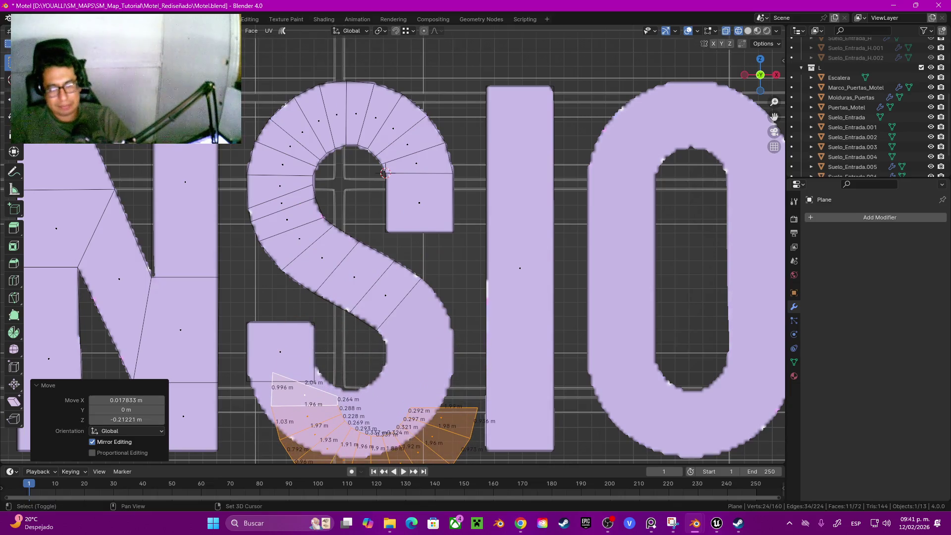
# Rotate the arc copy around X and Z to fit the lower bowl.
pyautogui.scroll(5, 347, 397)
pyautogui.press('g')
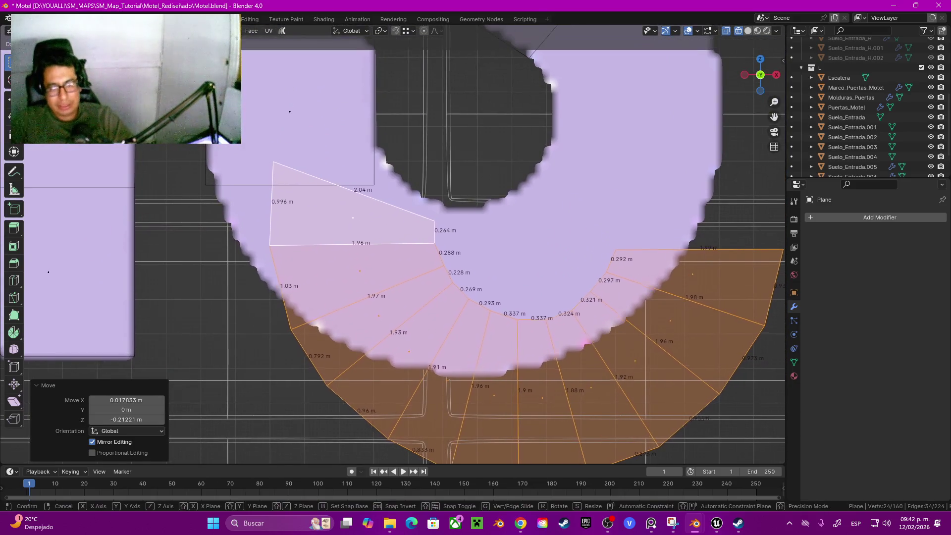
pyautogui.press('r')
pyautogui.press('x')
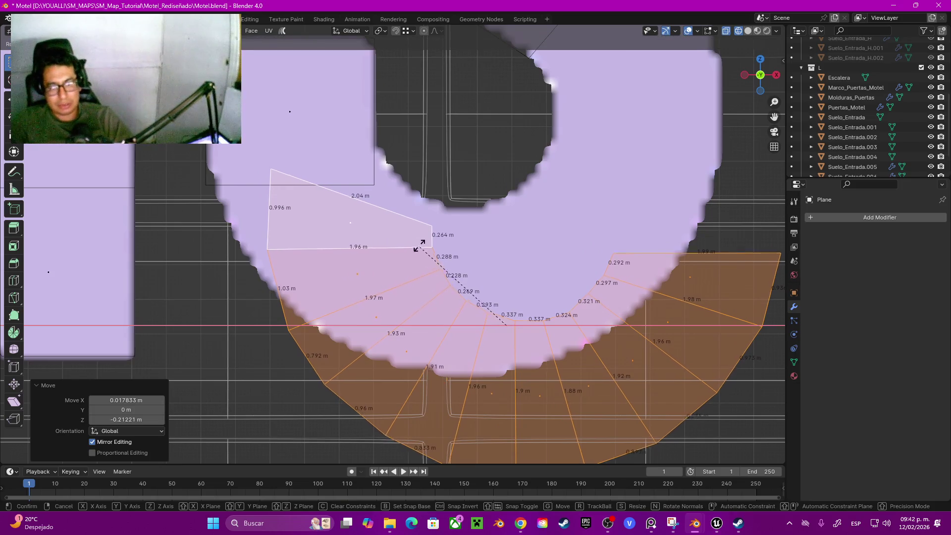
pyautogui.press('z')
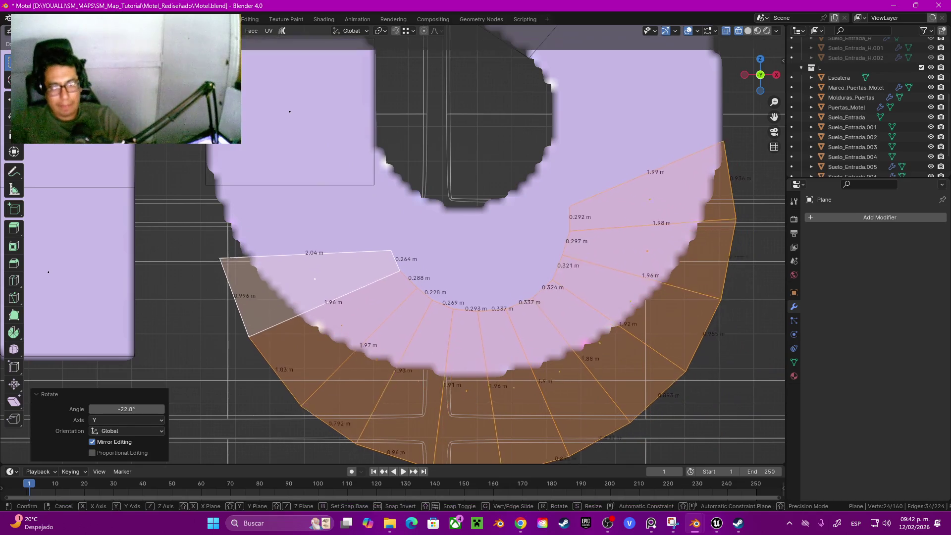
pyautogui.press('Return')
# Snap the copied arc's end vertex onto the lower-left block corner.
pyautogui.press('1')
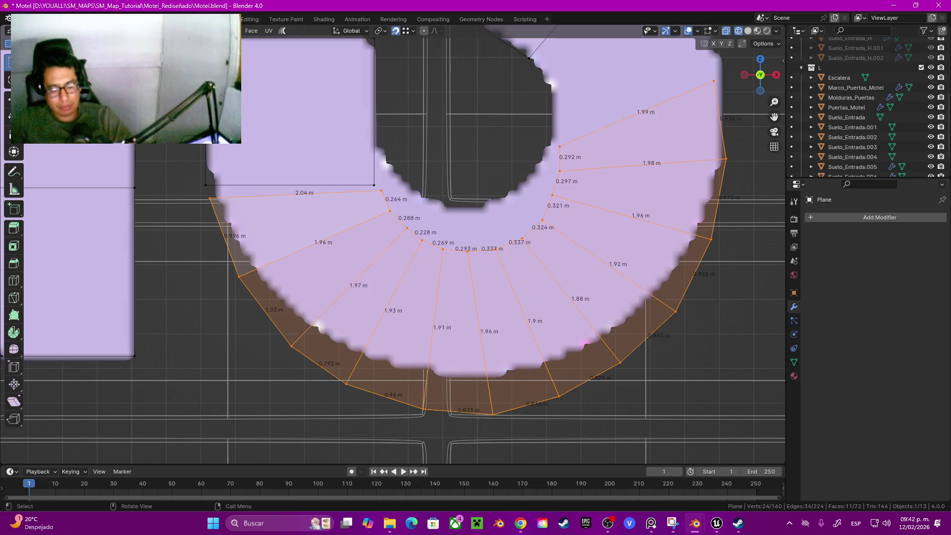
pyautogui.press('g')
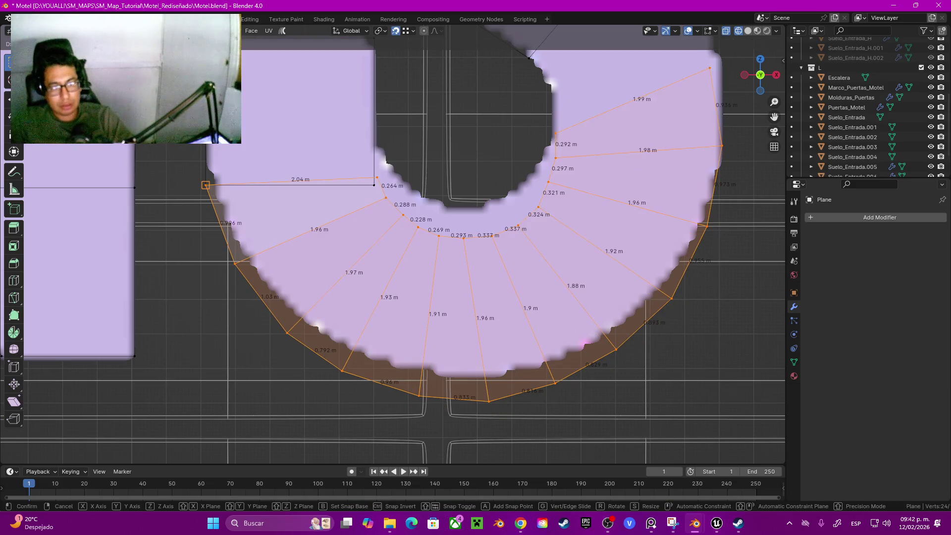
pyautogui.press('Return')
pyautogui.keyDown('shift'); pyautogui.moveTo(377, 178); pyautogui.dragTo(371, 201, button='middle'); pyautogui.keyUp('shift')
pyautogui.click(371, 200)
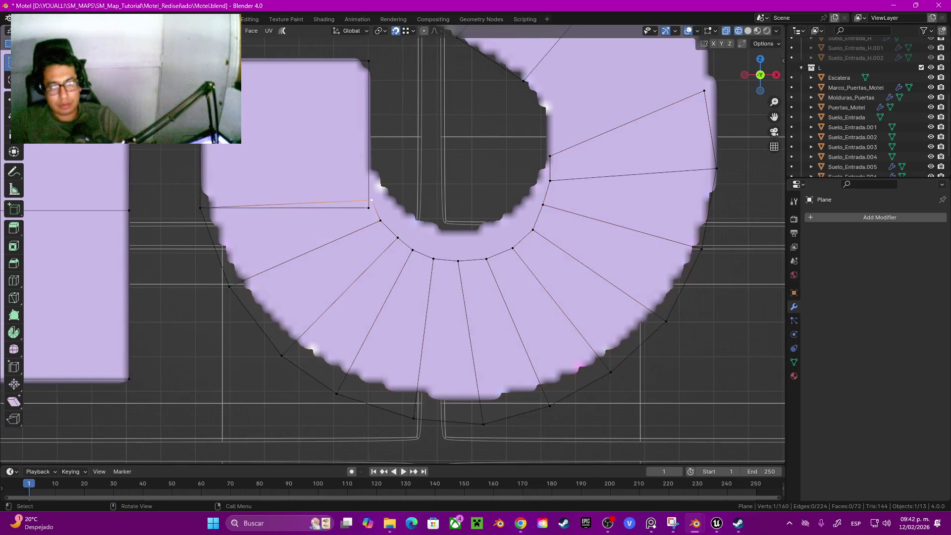
# Move the lower arc's inner end vertex vertically along Z.
pyautogui.press('g')
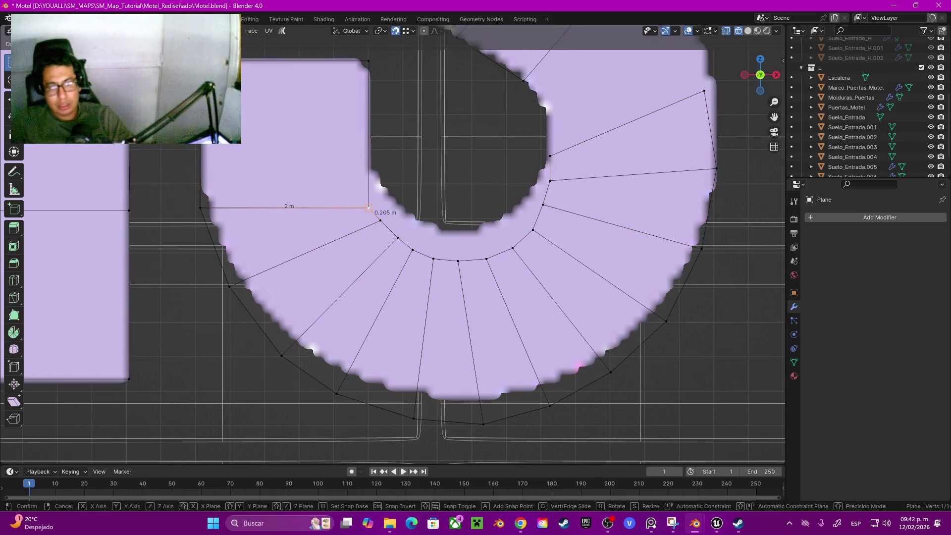
pyautogui.rightClick(368, 208)
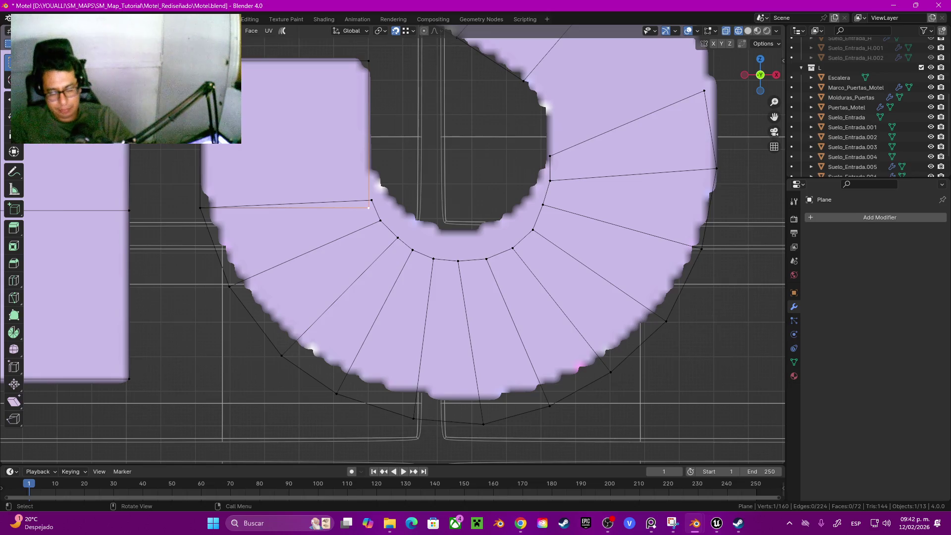
pyautogui.press('g')
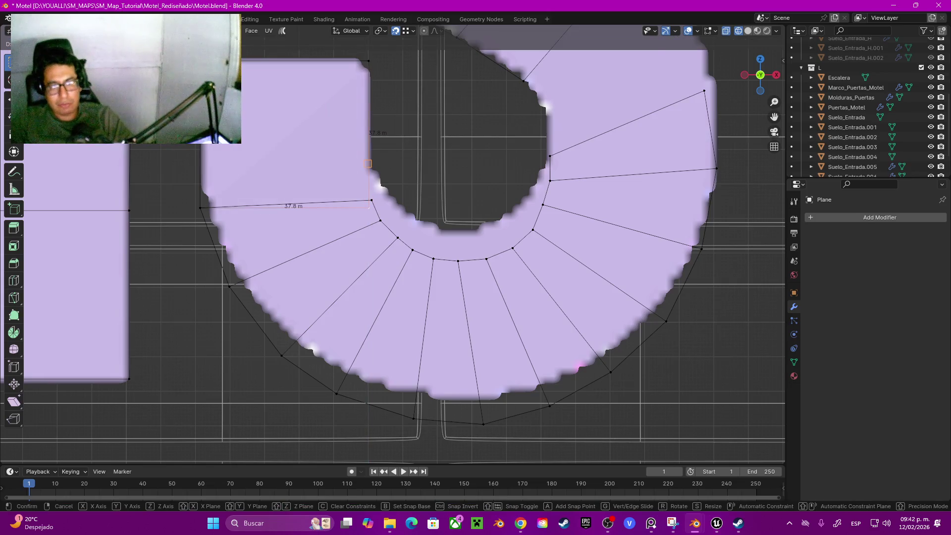
pyautogui.press('Escape')
pyautogui.press('g')
pyautogui.press('z')
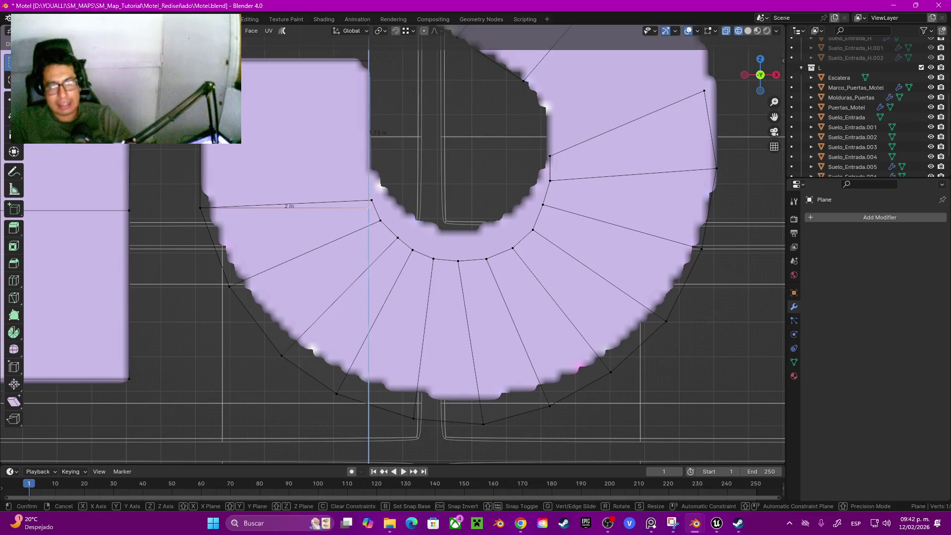
pyautogui.press('Return')
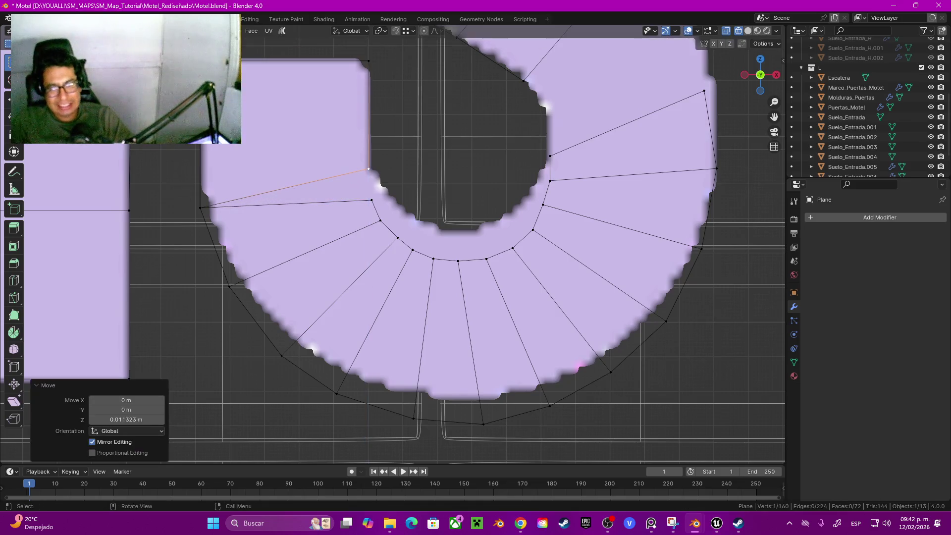
# Adjust the arc's inner edge vertices to the reference, nudging them with snapping on.
pyautogui.click(371, 200)
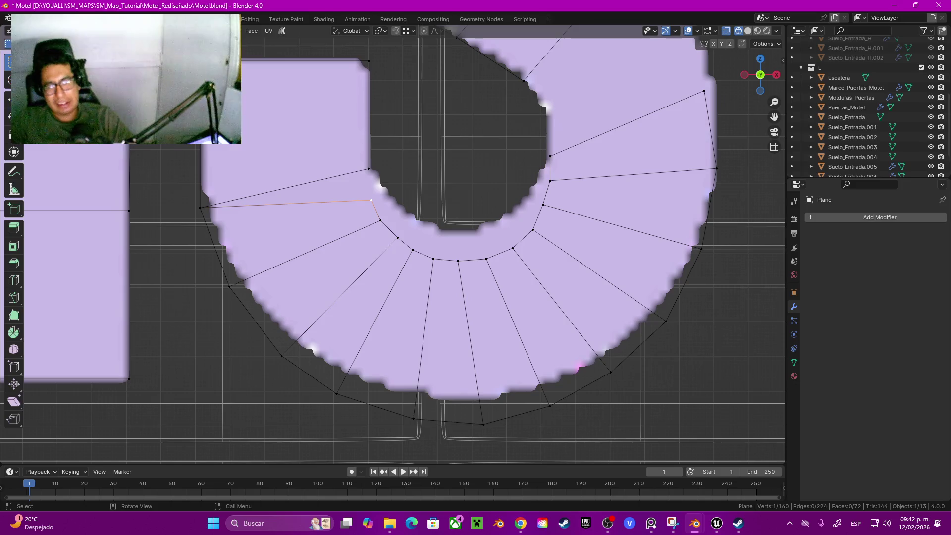
pyautogui.keyDown('ctrl'); pyautogui.click(550, 156); pyautogui.keyUp('ctrl')
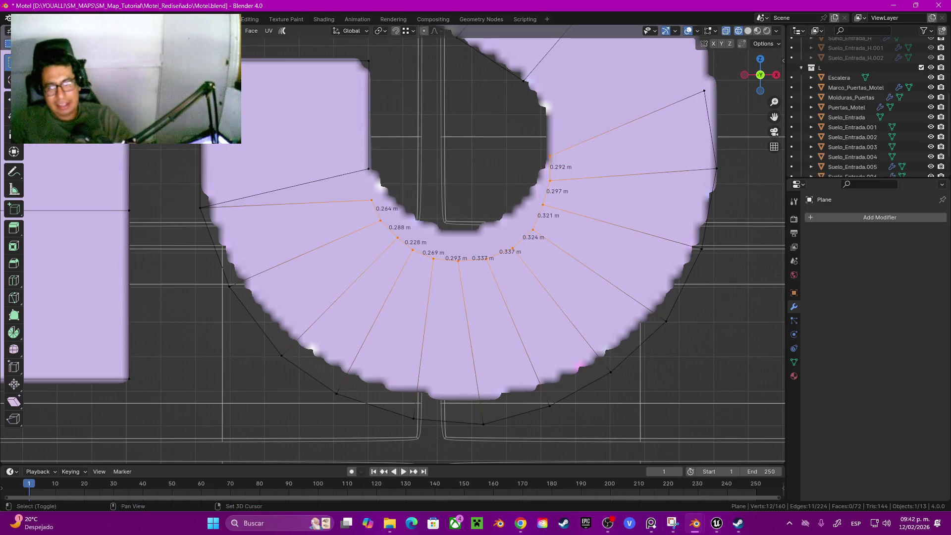
pyautogui.press('g')
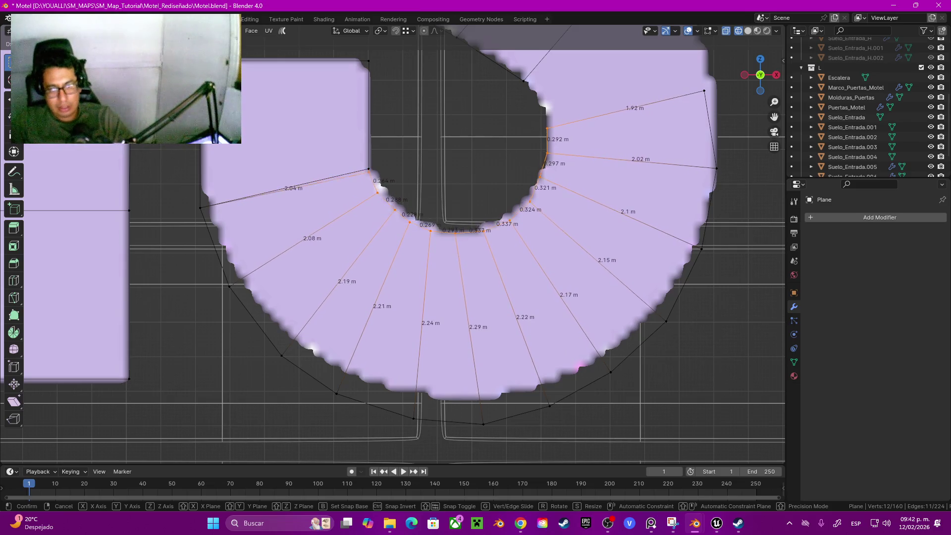
pyautogui.press('Return')
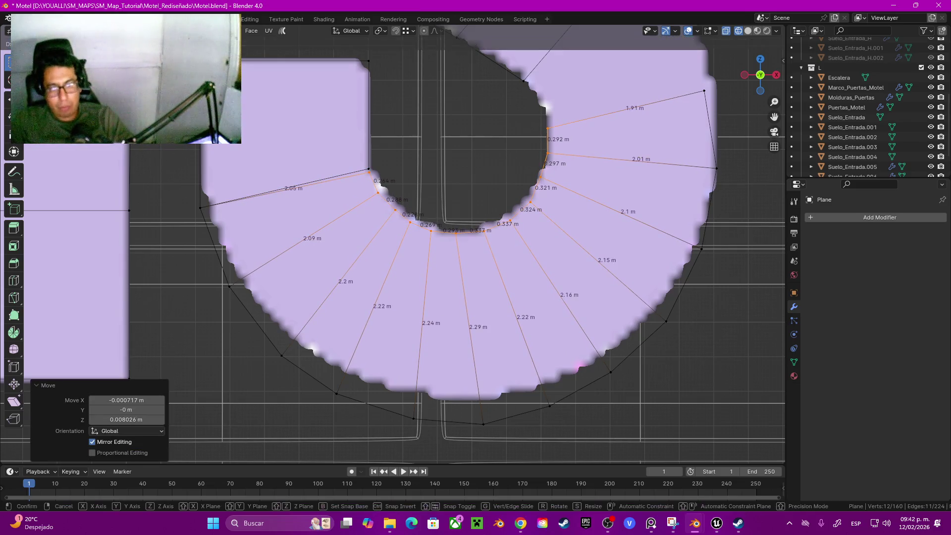
pyautogui.hotkey('shift', 'Tab')
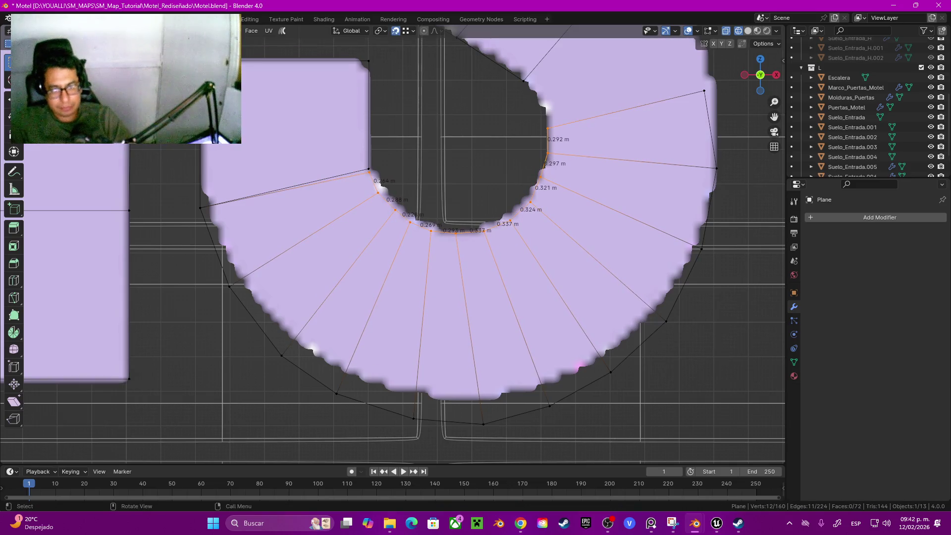
pyautogui.press('g')
pyautogui.press('Return')
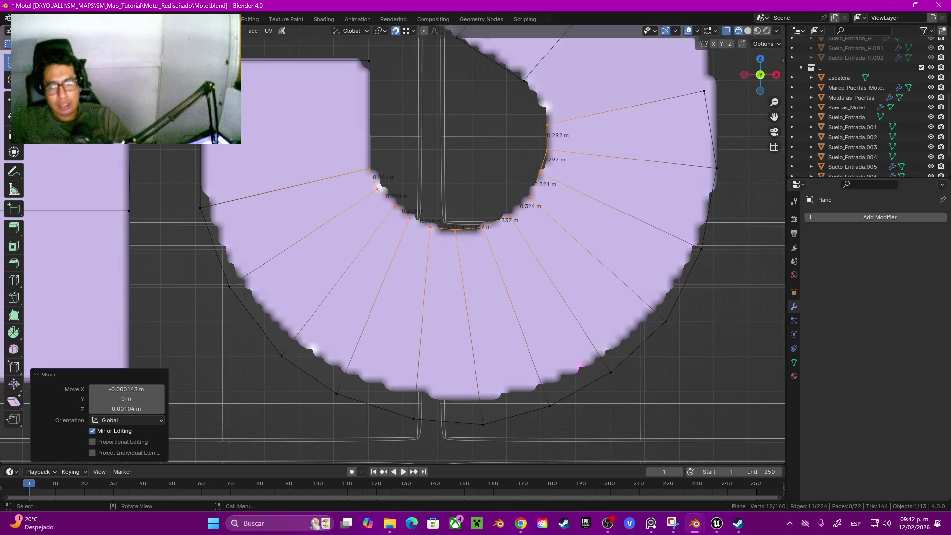
# Select the linked lower arc and merge by distance, removing 2 duplicate vertices.
pyautogui.scroll(-3, 318, 208)
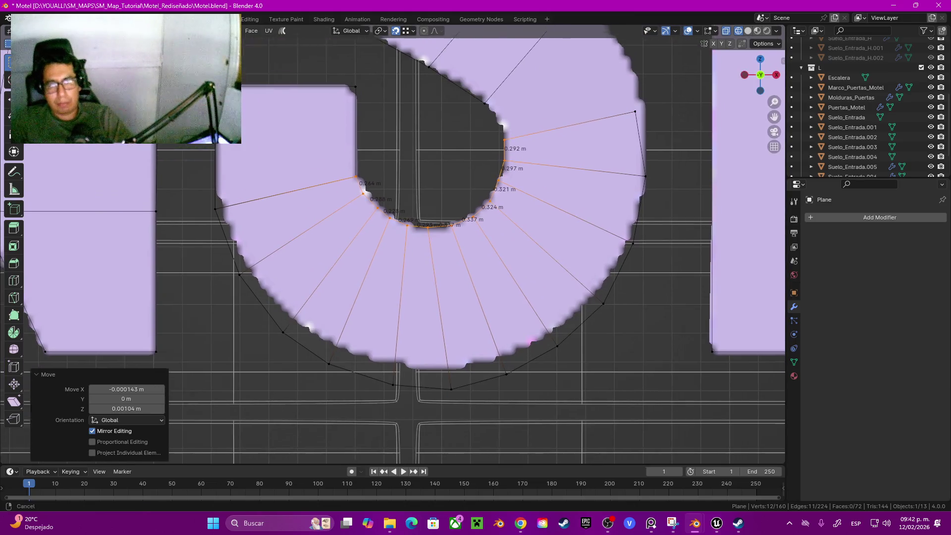
pyautogui.keyDown('shift'); pyautogui.moveTo(426, 223); pyautogui.dragTo(418, 242, button='middle'); pyautogui.keyUp('shift')
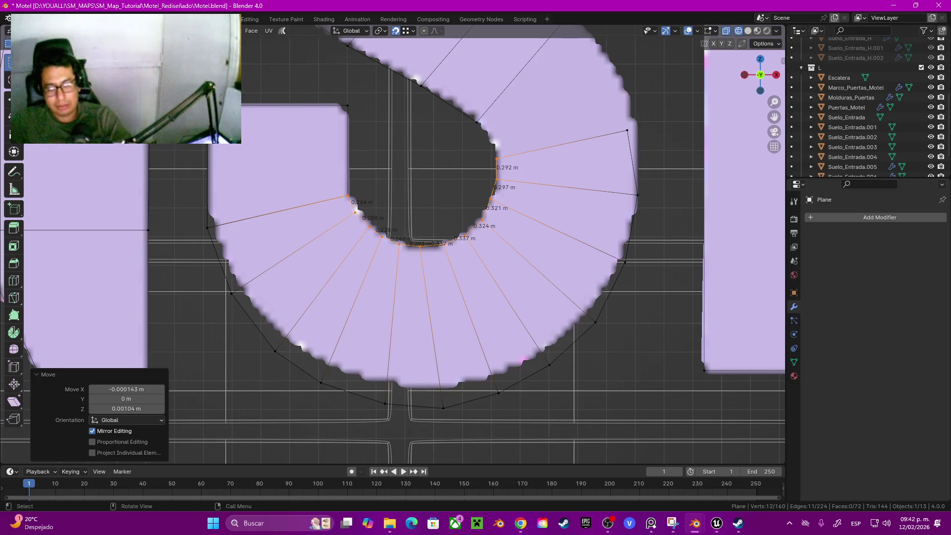
pyautogui.press('l')
pyautogui.press('m')
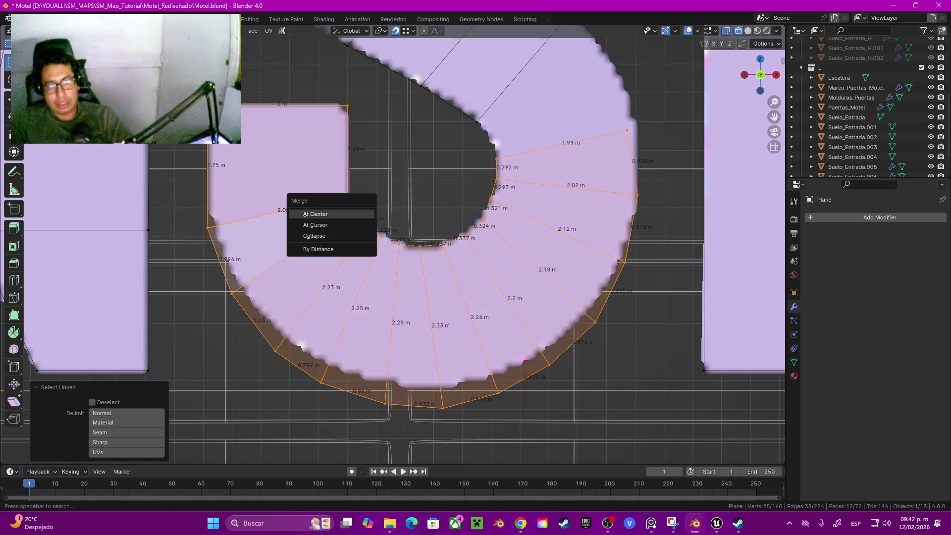
pyautogui.press('b')
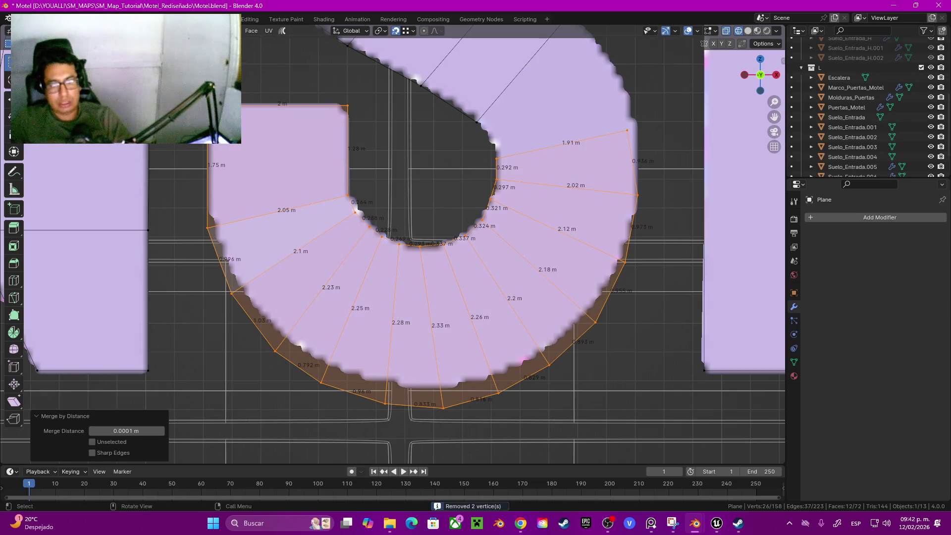
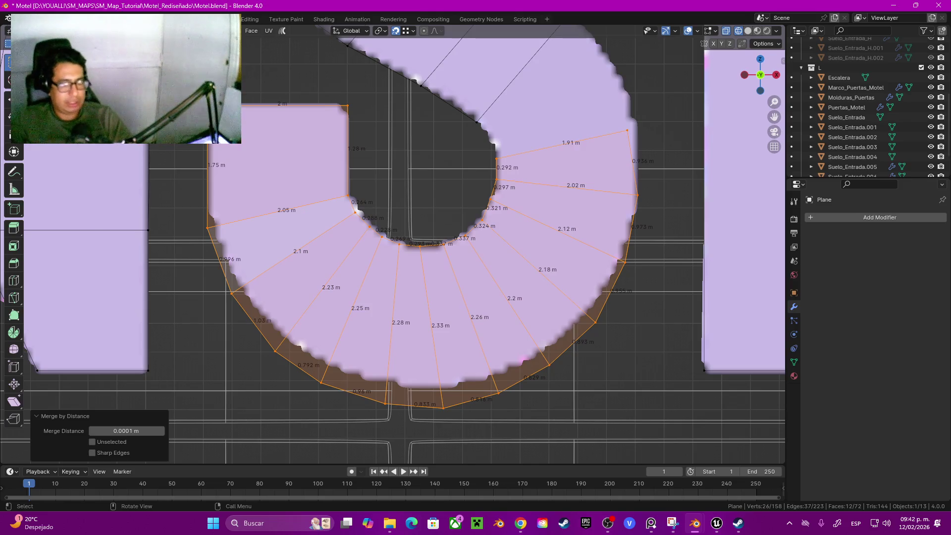
# In Sculpt Mode, grab the curl's lower-left and bottom boundary vertices inward to straighten its lower edge.
pyautogui.click(39, 64)
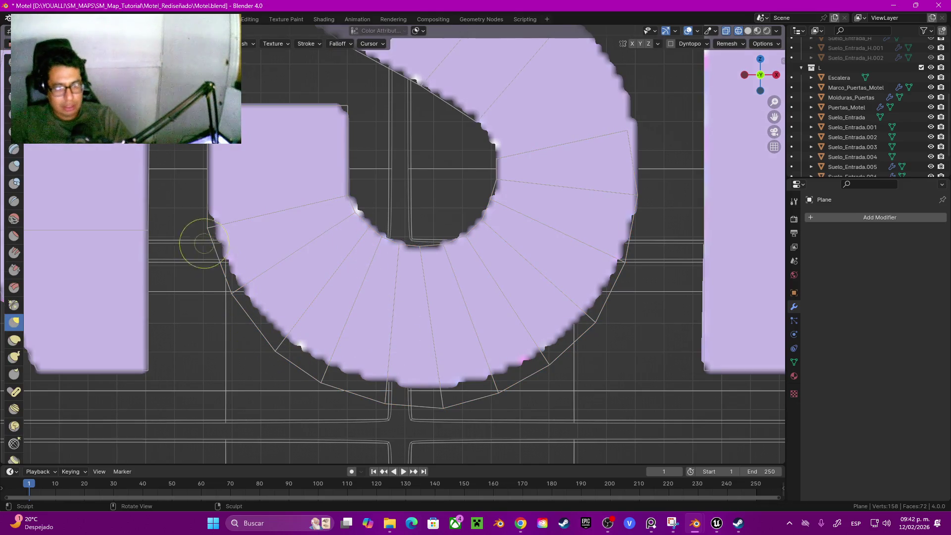
pyautogui.scroll(1, 198, 235)
pyautogui.keyDown('shift'); pyautogui.moveTo(213, 231); pyautogui.dragTo(253, 276, button='middle'); pyautogui.keyUp('shift')
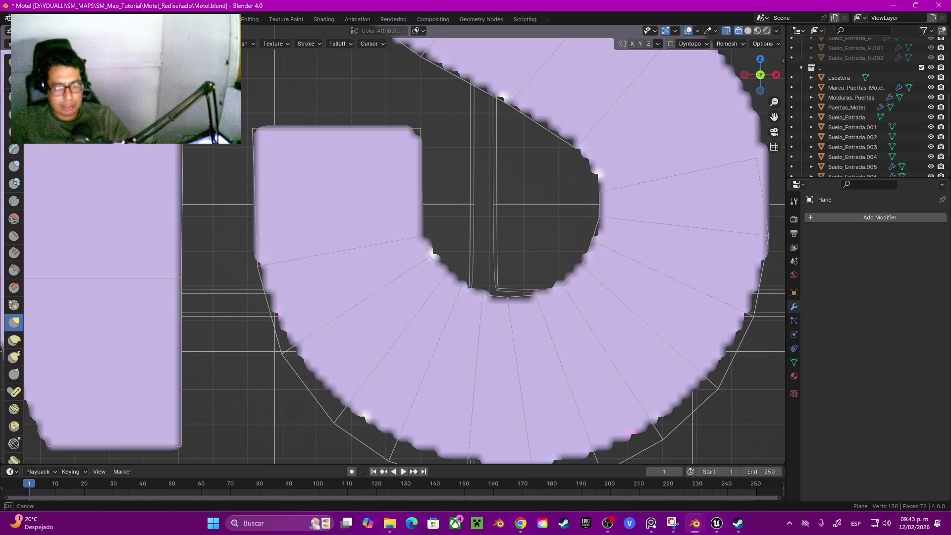
pyautogui.moveTo(283, 355); pyautogui.dragTo(288, 351)
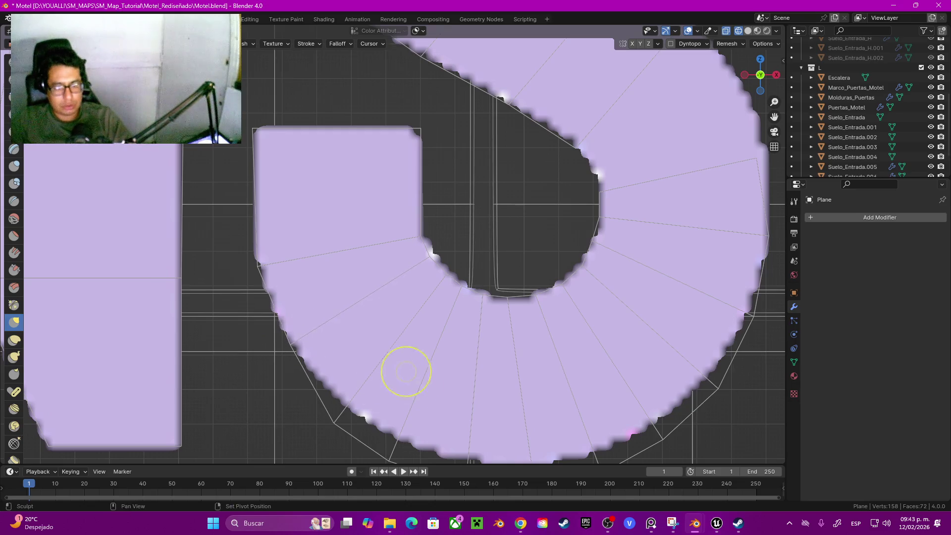
pyautogui.keyDown('shift'); pyautogui.moveTo(403, 372); pyautogui.dragTo(354, 300, button='middle'); pyautogui.keyUp('shift')
pyautogui.moveTo(287, 349); pyautogui.dragTo(300, 335)
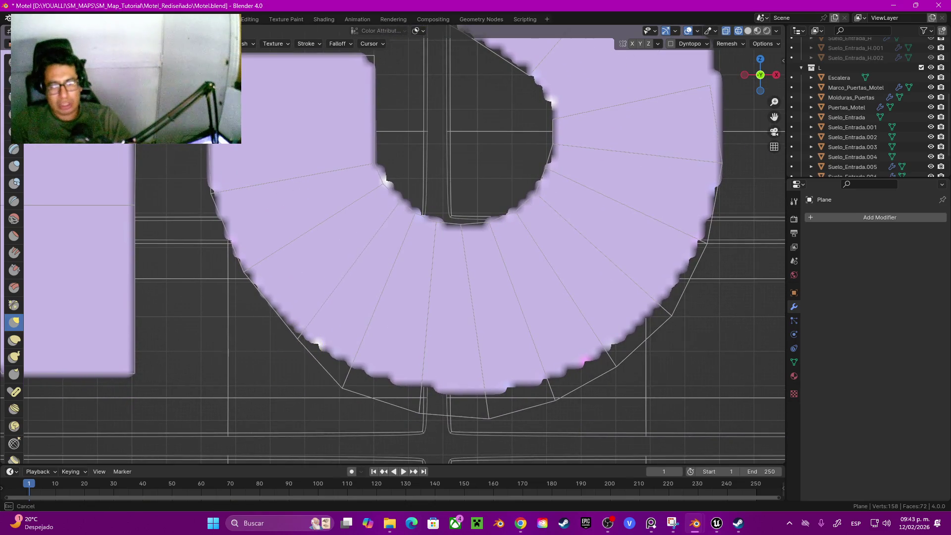
pyautogui.moveTo(342, 388); pyautogui.dragTo(355, 371)
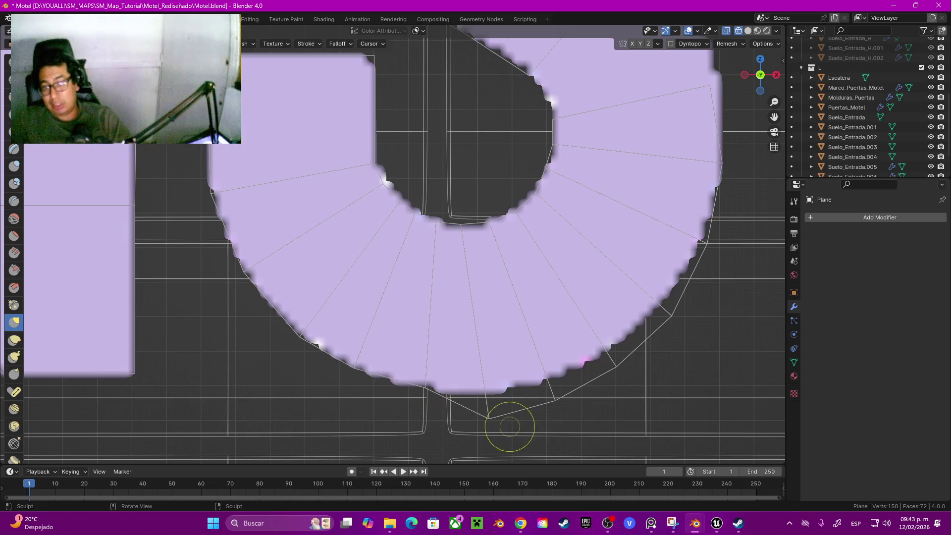
pyautogui.moveTo(493, 414); pyautogui.dragTo(486, 399)
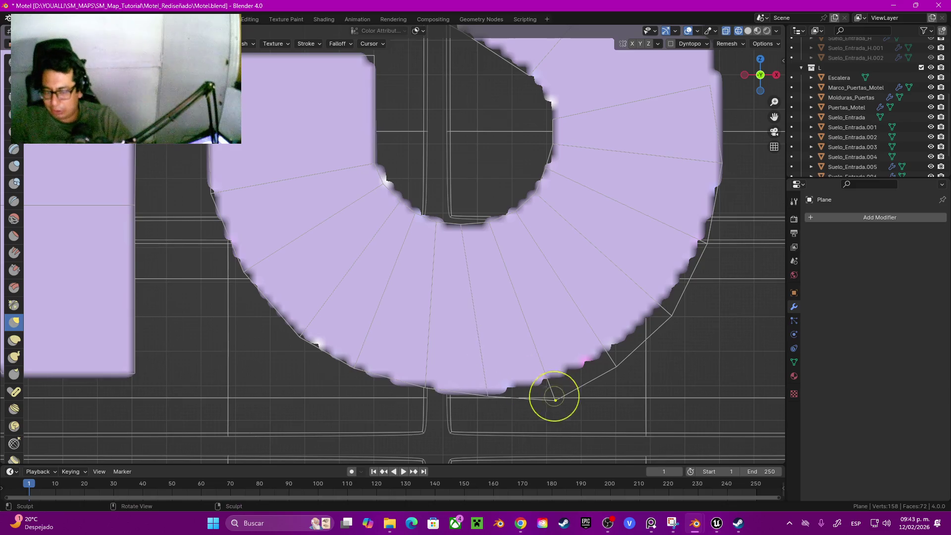
pyautogui.moveTo(559, 397); pyautogui.dragTo(546, 379)
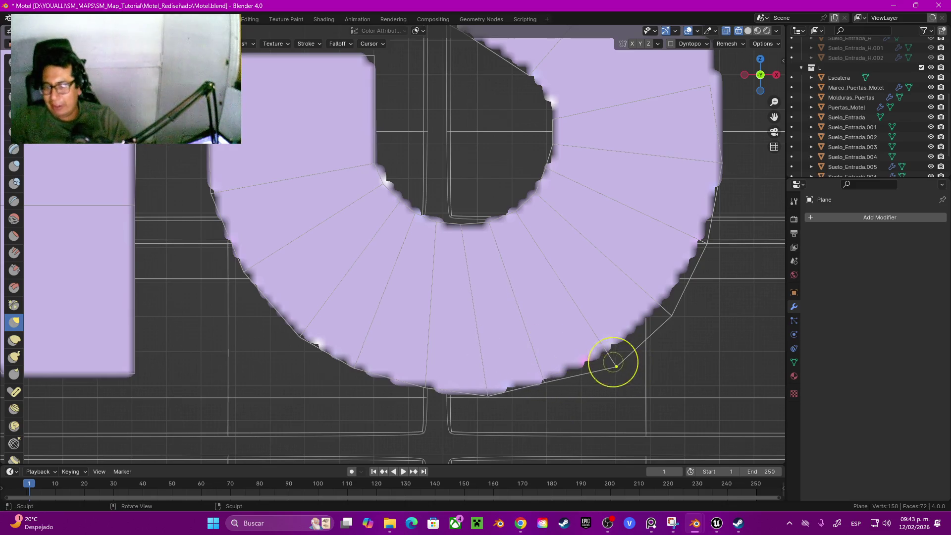
# Pull the curl's lower-right and outer right boundary vertices into place and smooth its inner curve.
pyautogui.keyDown('shift'); pyautogui.moveTo(605, 329); pyautogui.dragTo(453, 386, button='middle'); pyautogui.keyUp('shift')
pyautogui.keyDown('shift'); pyautogui.moveTo(530, 371); pyautogui.dragTo(520, 378, button='middle'); pyautogui.keyUp('shift')
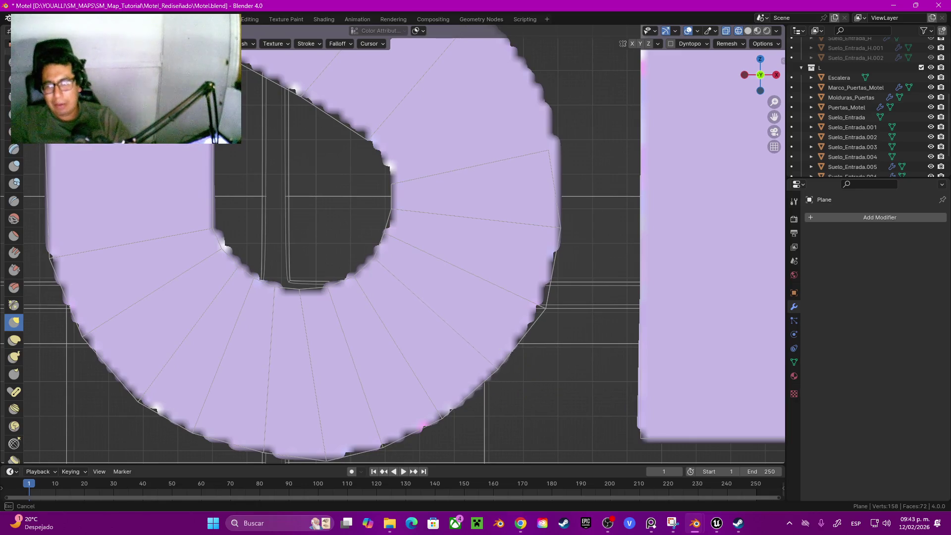
pyautogui.moveTo(548, 308); pyautogui.dragTo(544, 305)
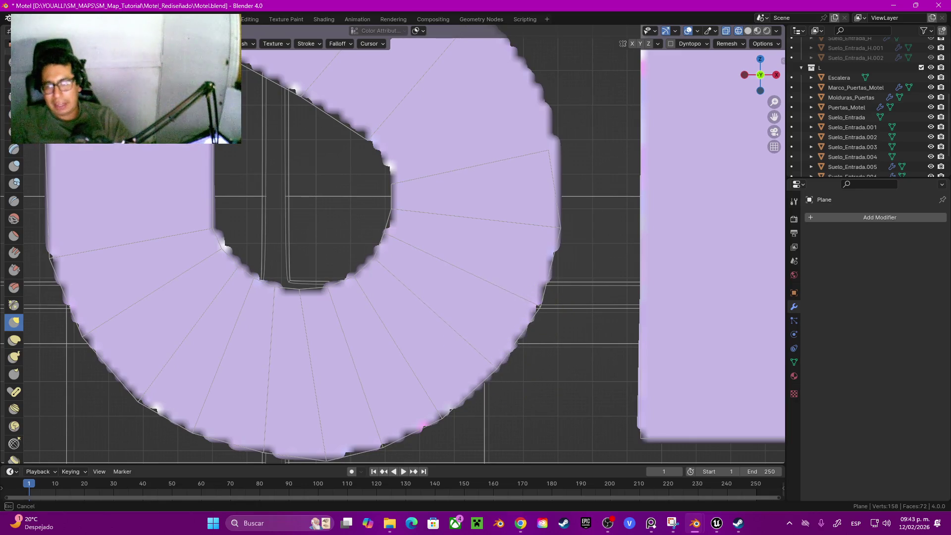
pyautogui.keyDown('shift'); pyautogui.moveTo(533, 295); pyautogui.dragTo(523, 349, button='middle'); pyautogui.keyUp('shift')
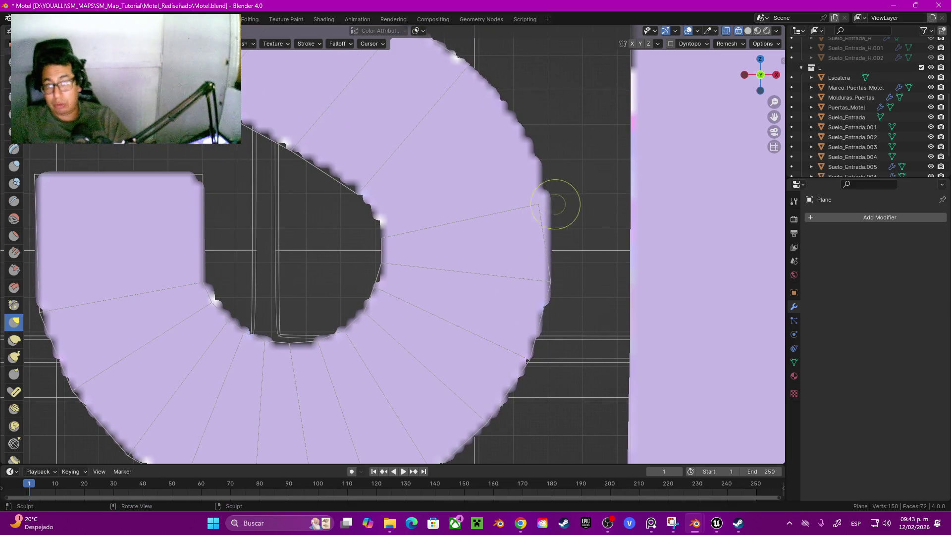
pyautogui.moveTo(529, 212); pyautogui.dragTo(557, 230)
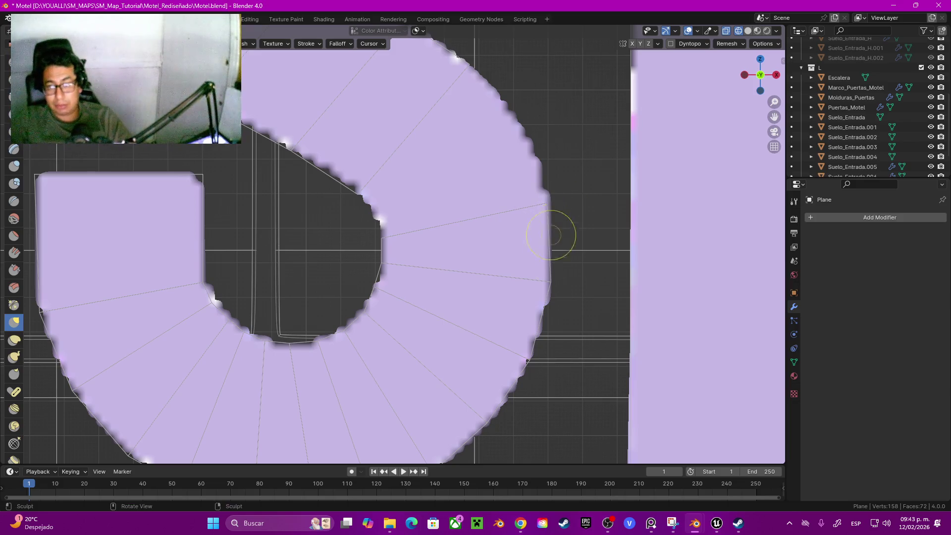
pyautogui.moveTo(289, 342)
pyautogui.mouseDown()
pyautogui.moveTo(304, 343)
pyautogui.moveTo(243, 333)
pyautogui.mouseUp()
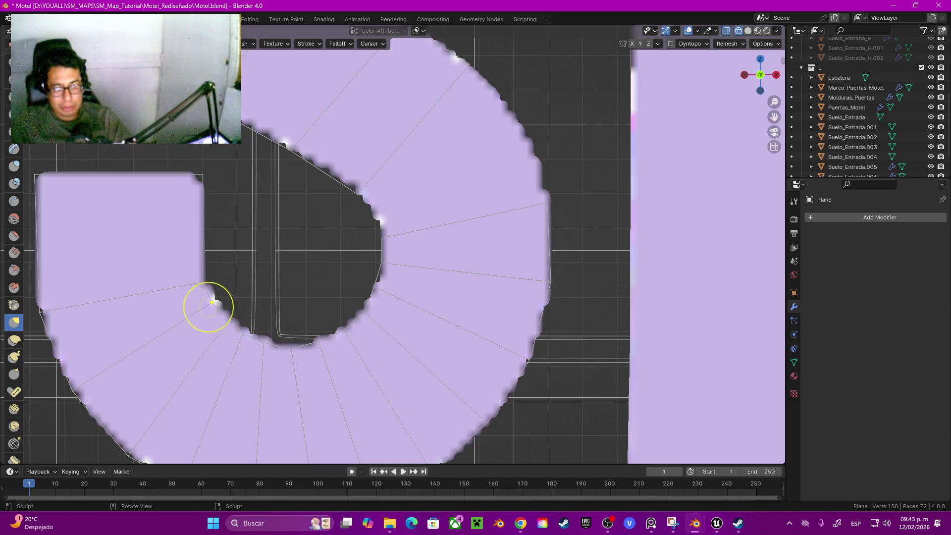
pyautogui.keyDown('shift'); pyautogui.moveTo(397, 264); pyautogui.dragTo(395, 319, button='middle'); pyautogui.keyUp('shift')
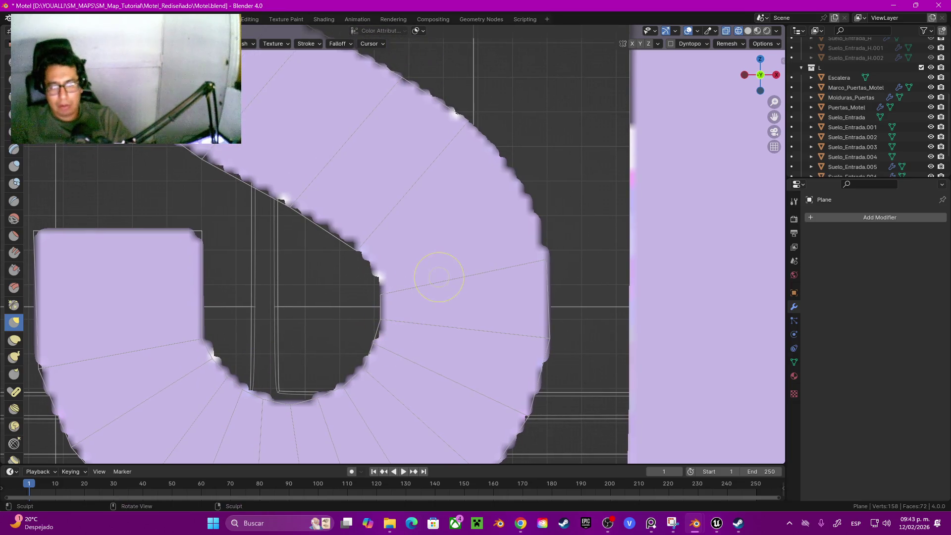
# Split the face between the 2.01 m and 2.04 m edges, moving the new vertex onto the outer curve.
pyautogui.press('Tab')
pyautogui.click(463, 277)
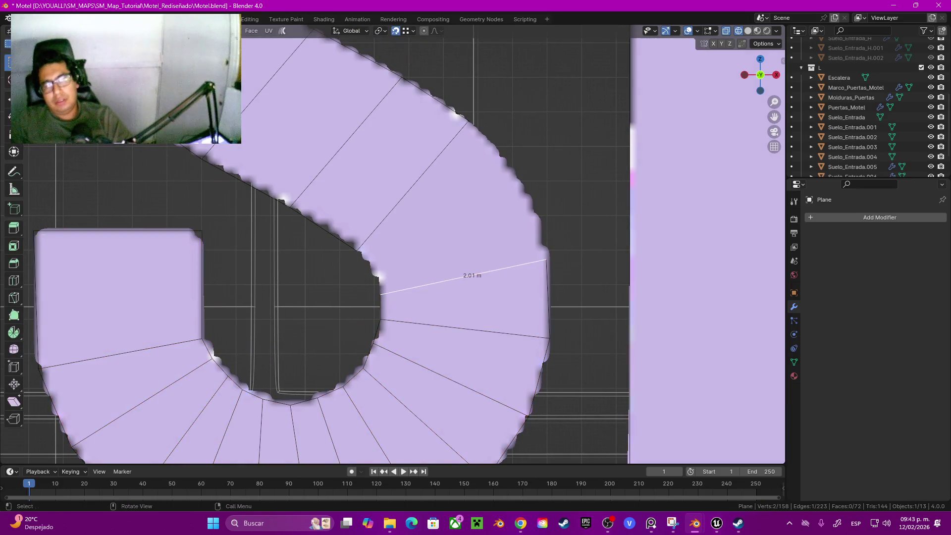
pyautogui.keyDown('shift'); pyautogui.click(412, 186); pyautogui.keyUp('shift')
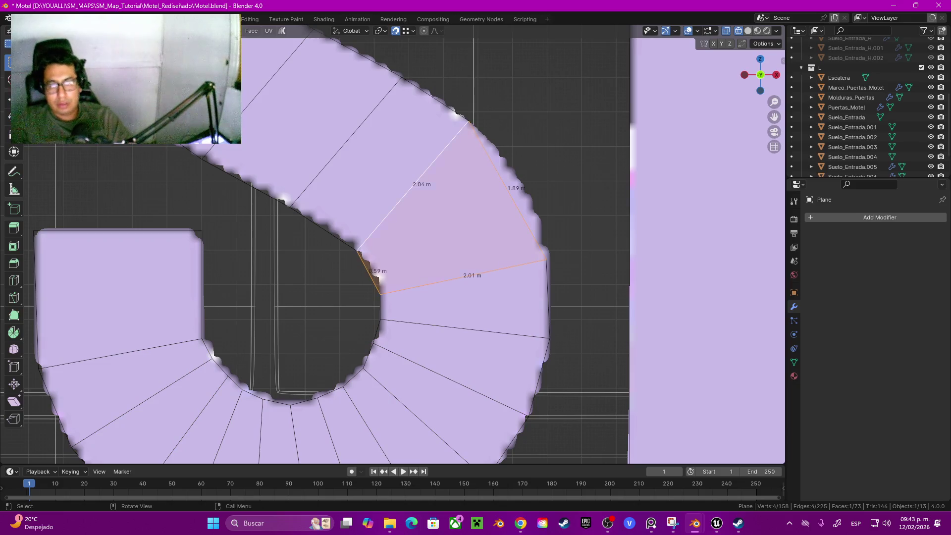
pyautogui.hotkey('ctrl', 'e')
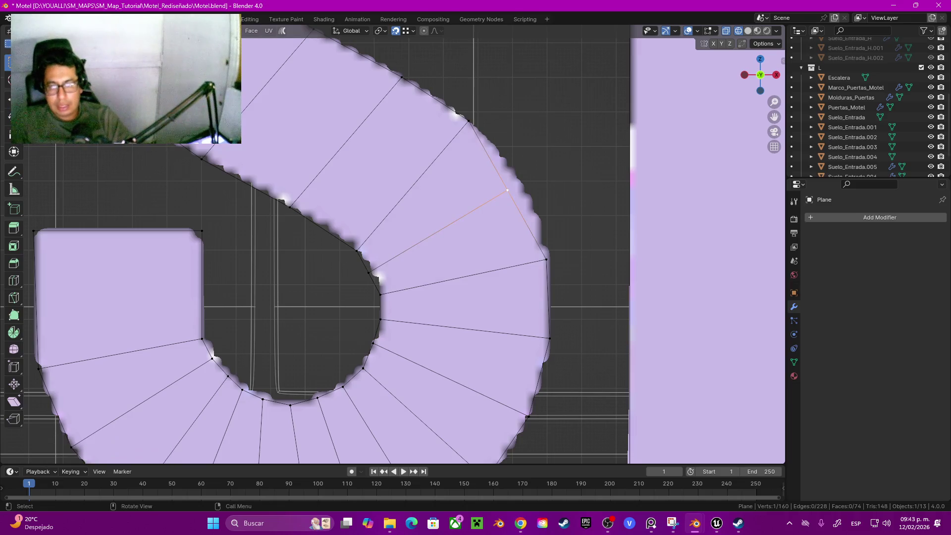
pyautogui.press('g')
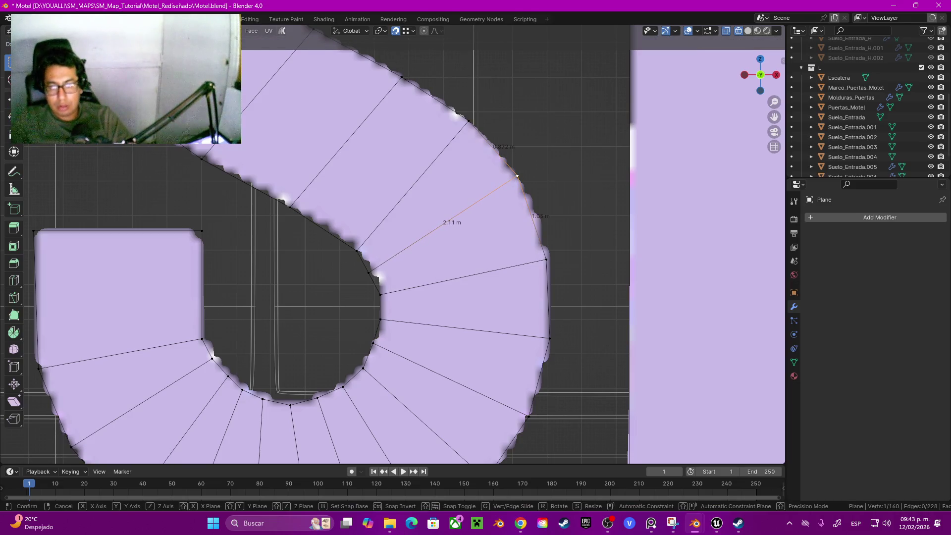
pyautogui.press('Return')
# Slide the new edge's inner vertex along its edge onto the inner curve, then deselect it.
pyautogui.click(368, 272)
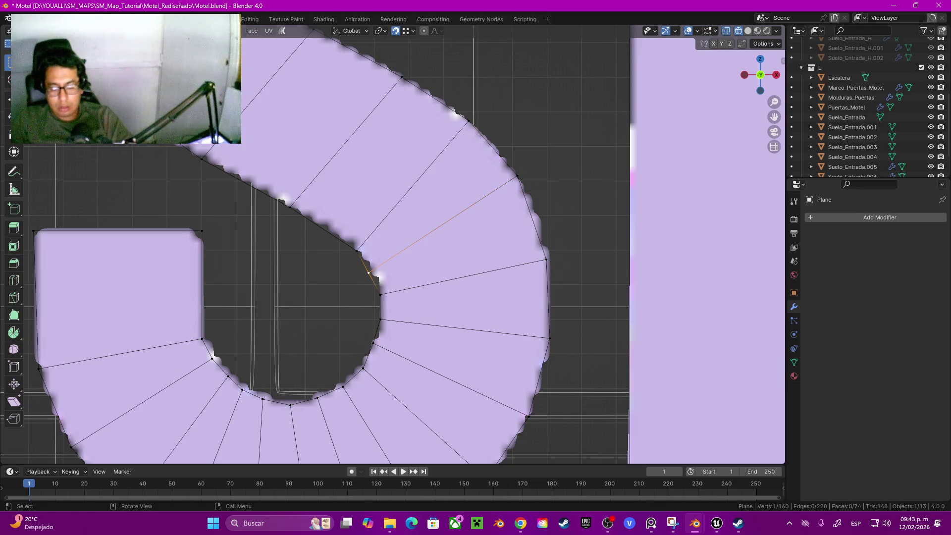
pyautogui.press('g')
pyautogui.press('Escape')
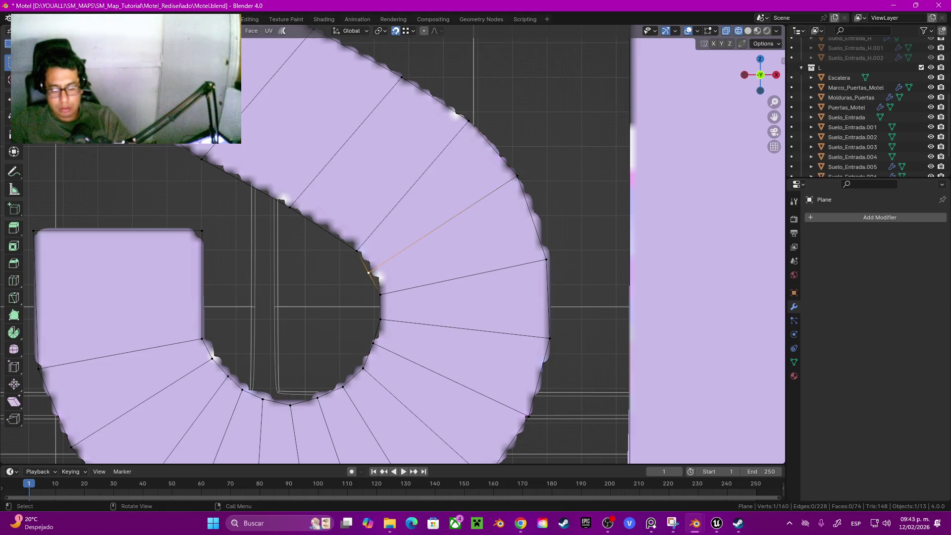
pyautogui.press('g')
pyautogui.press('g')
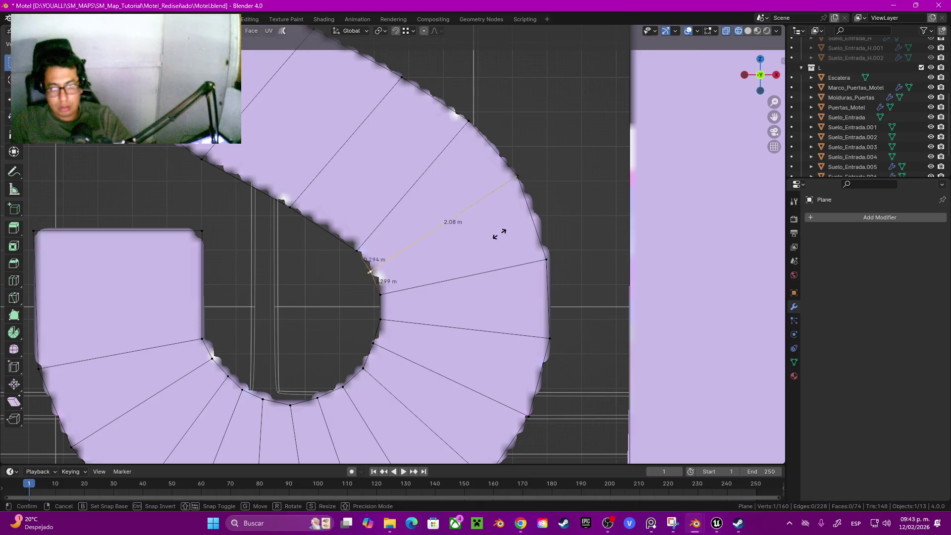
pyautogui.click(498, 232)
pyautogui.hotkey('alt', 'a')
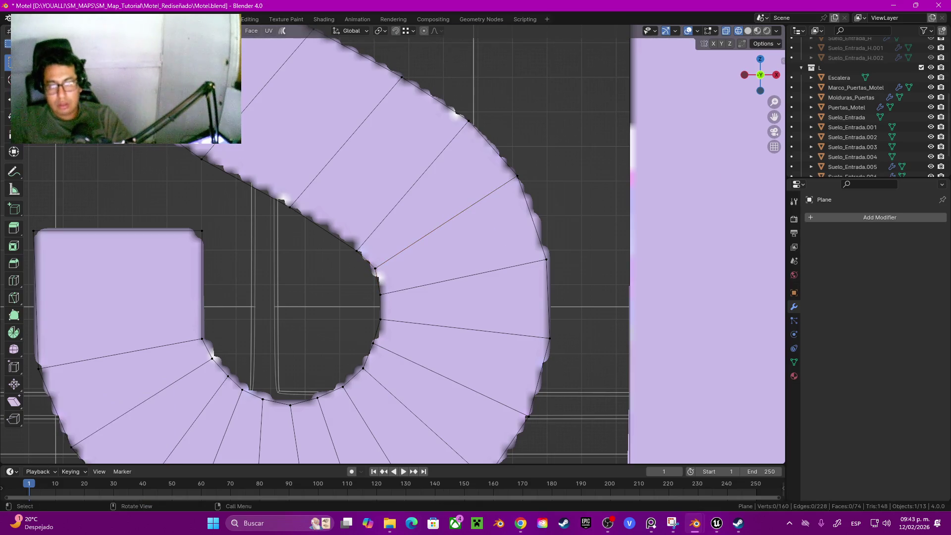
pyautogui.scroll(-10, 396, 248)
pyautogui.hotkey('alt', 'z')
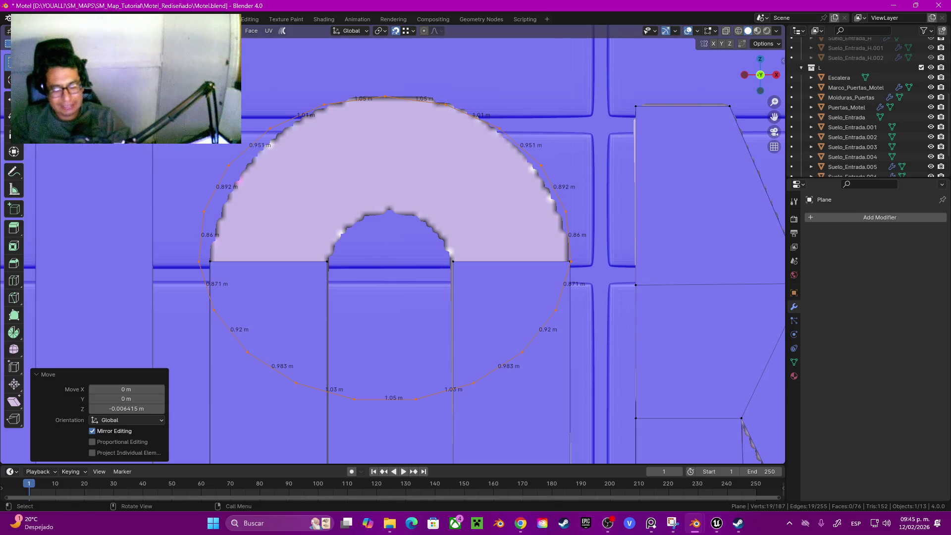
# Narrow the O's arch ring to 0.912 width along X and shift it slightly sideways.
pyautogui.press('s')
pyautogui.press('x')
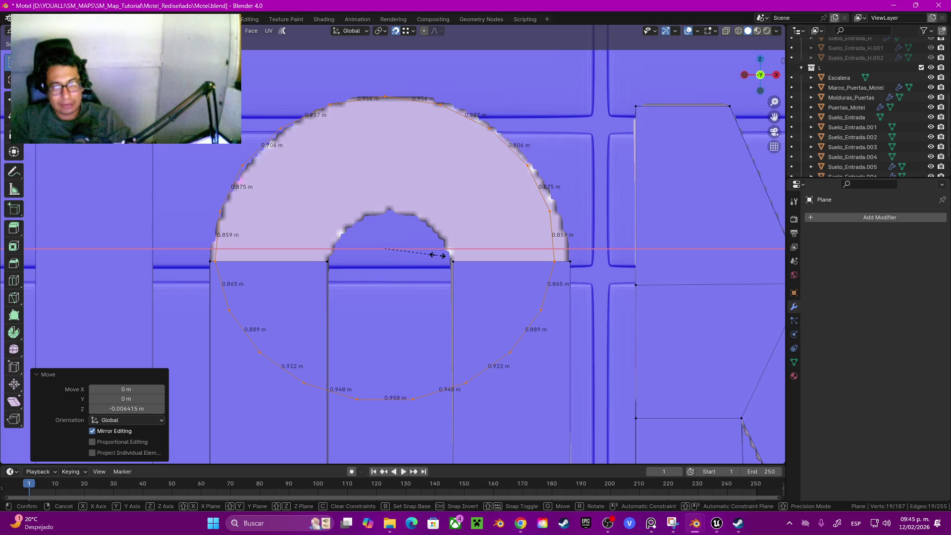
pyautogui.click(438, 255)
pyautogui.press('s')
pyautogui.press('x')
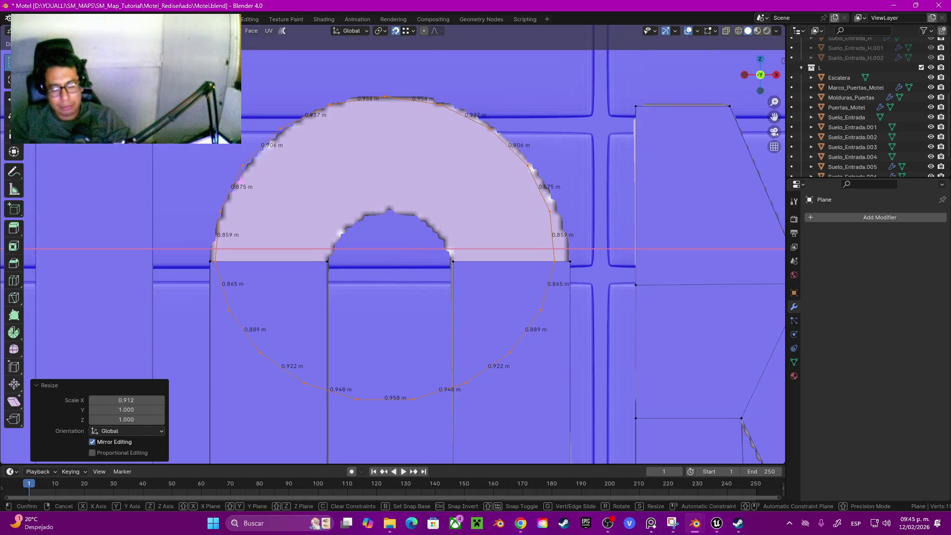
pyautogui.press('Escape')
pyautogui.press('g')
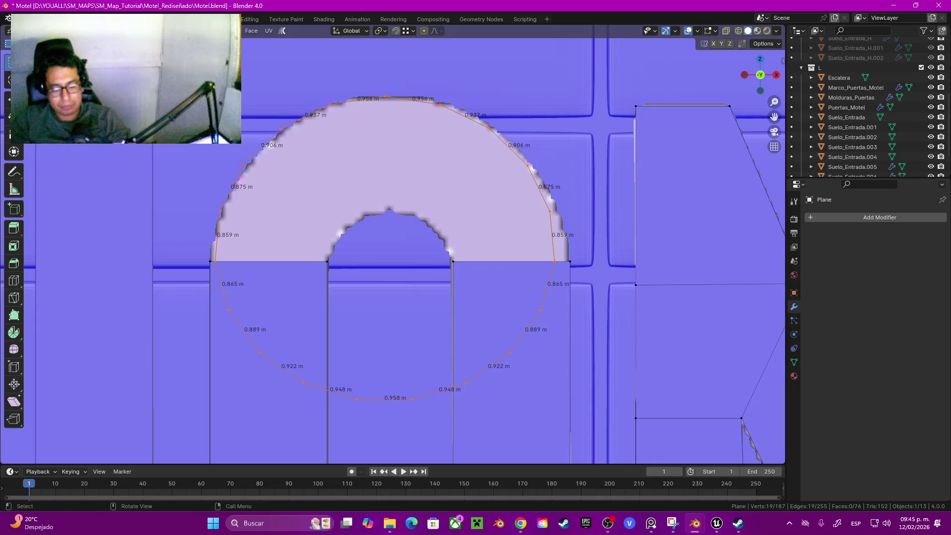
pyautogui.press('x')
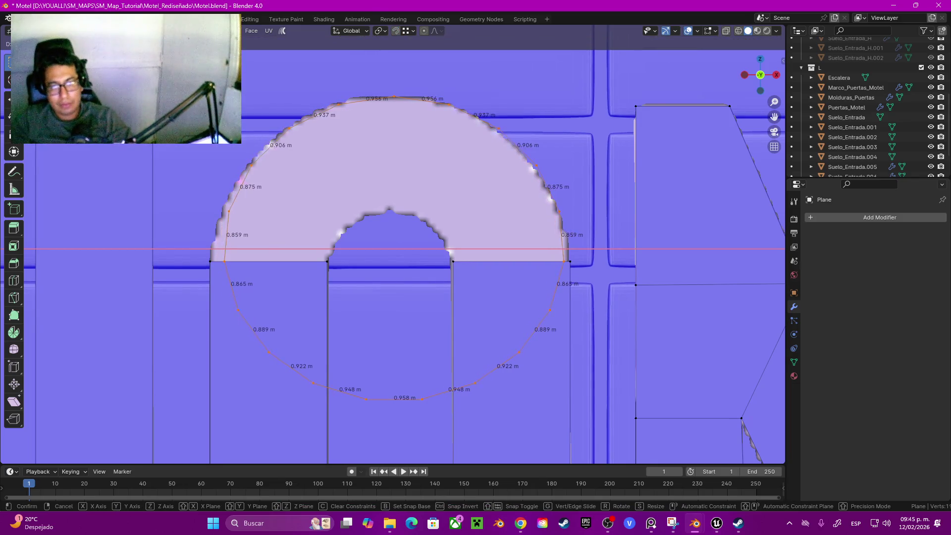
pyautogui.press('Return')
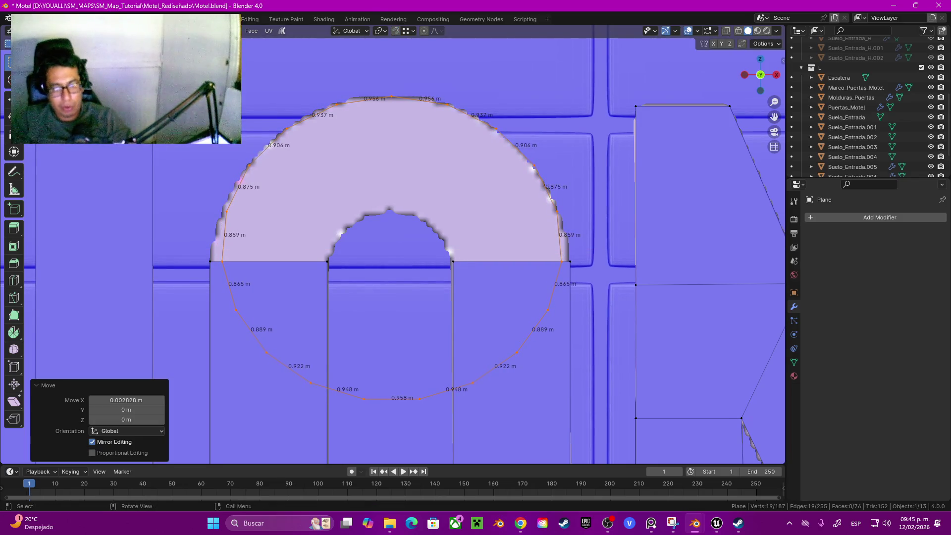
# Merge the overlapping left and right corner vertices of the arch.
pyautogui.click(210, 261)
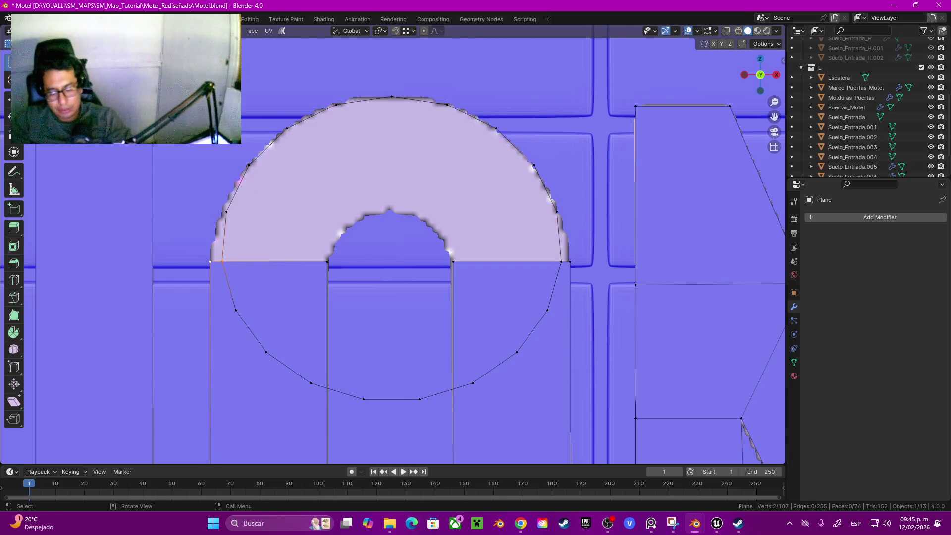
pyautogui.press('m')
pyautogui.click(169, 251)
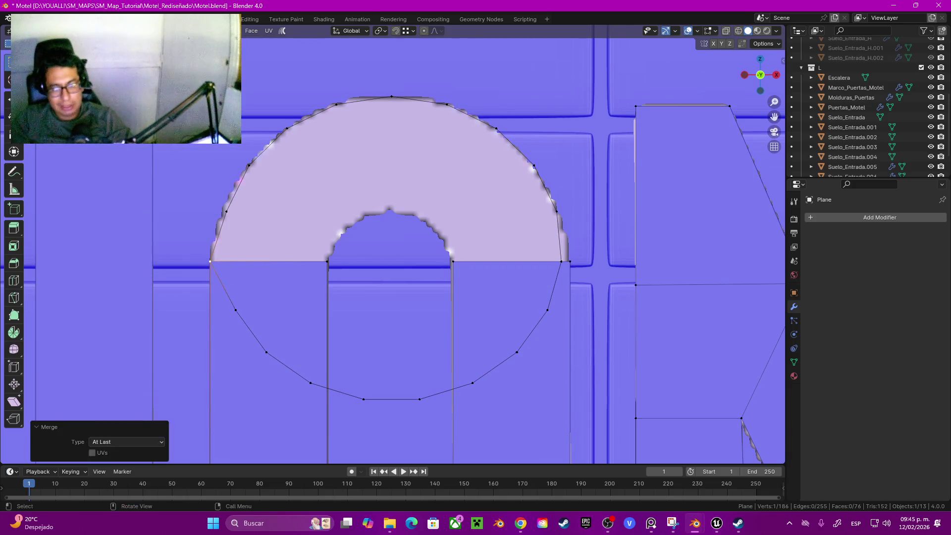
pyautogui.click(561, 261)
pyautogui.press('m')
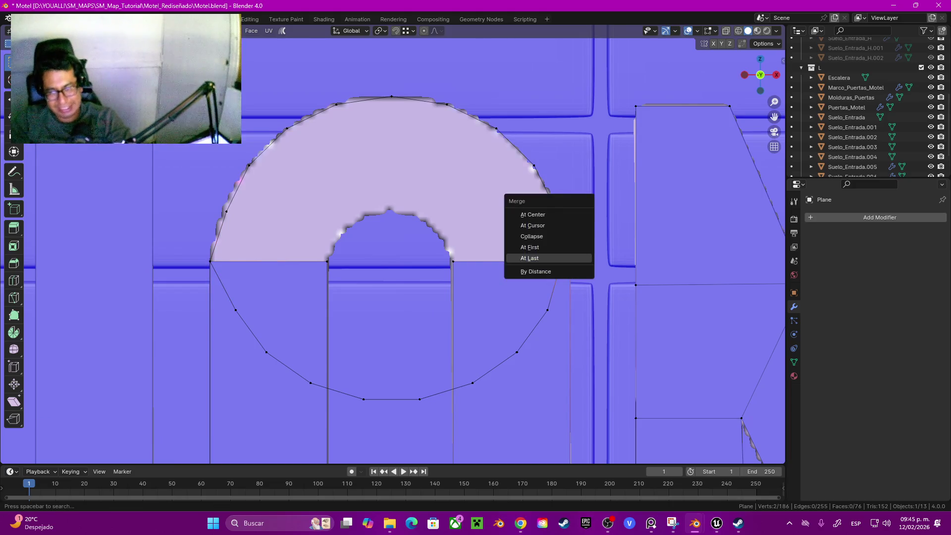
pyautogui.click(570, 261)
# Select the lower half-circle path of vertices and delete it.
pyautogui.click(547, 310)
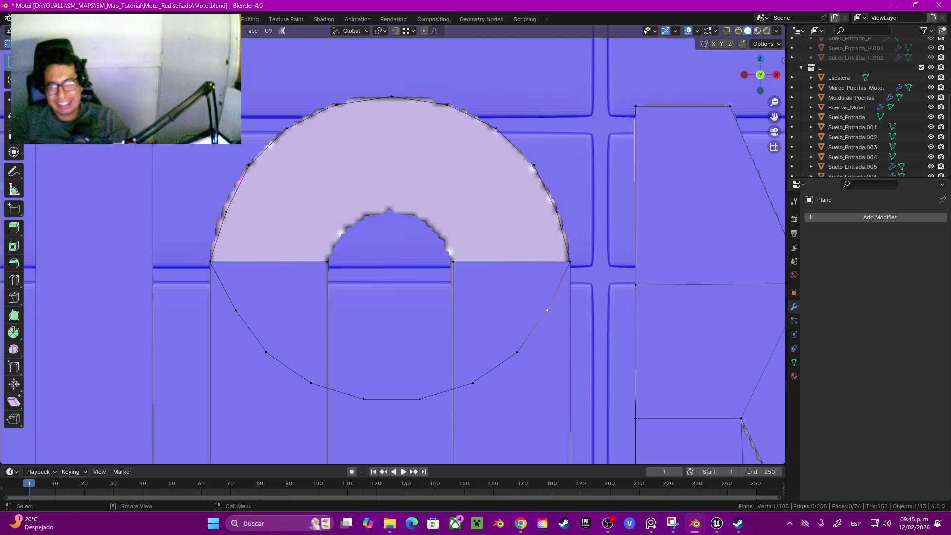
pyautogui.keyDown('ctrl'); pyautogui.click(235, 310); pyautogui.keyUp('ctrl')
pyautogui.press('x')
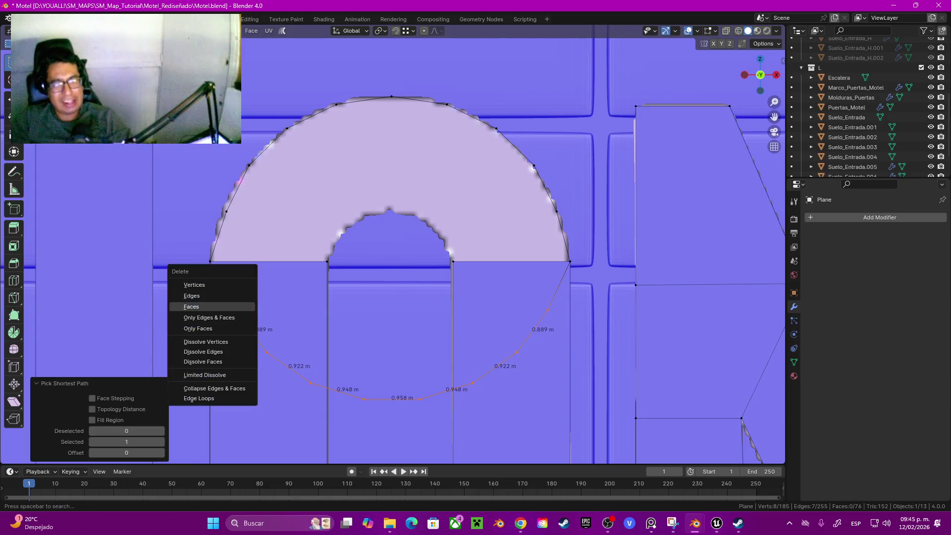
pyautogui.click(218, 285)
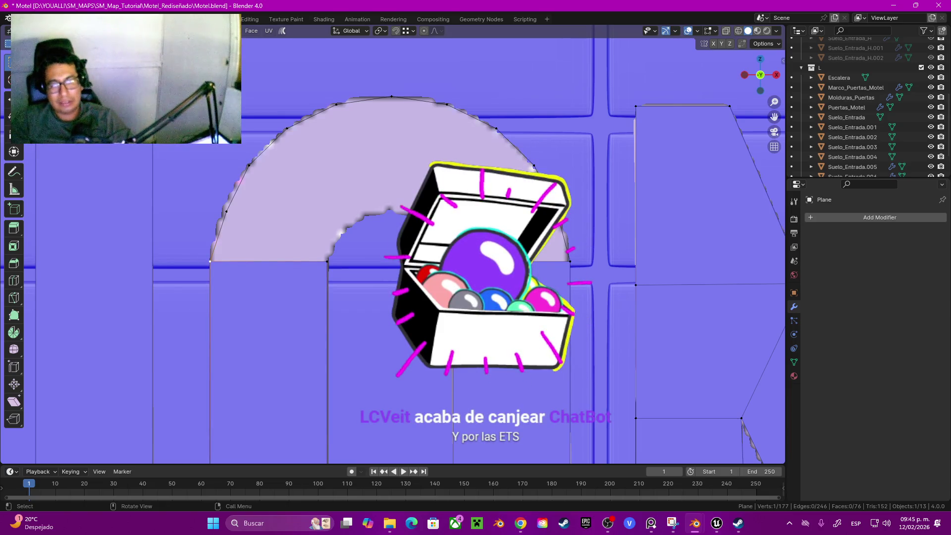
# Select the arch's outer rim edges and duplicate them in place.
pyautogui.hotkey('ctrl', 'l')
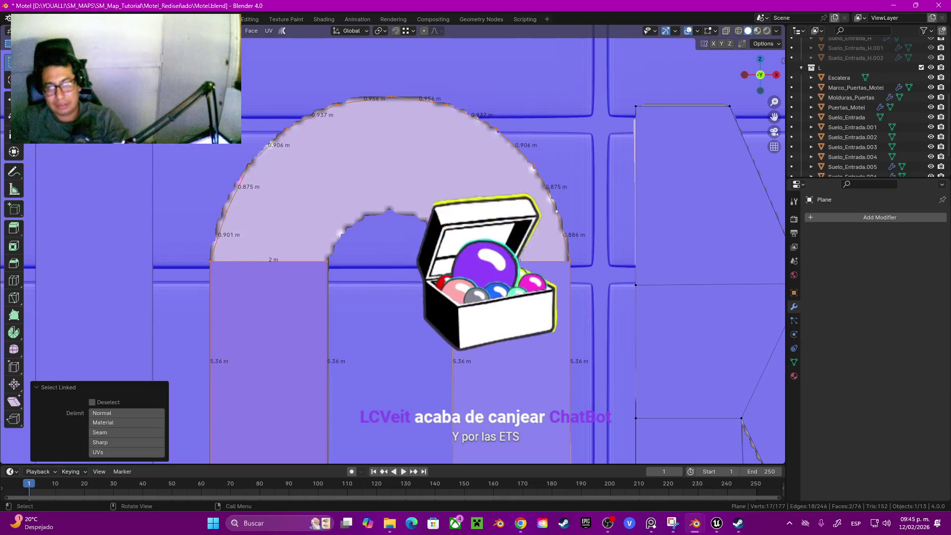
pyautogui.click(567, 245)
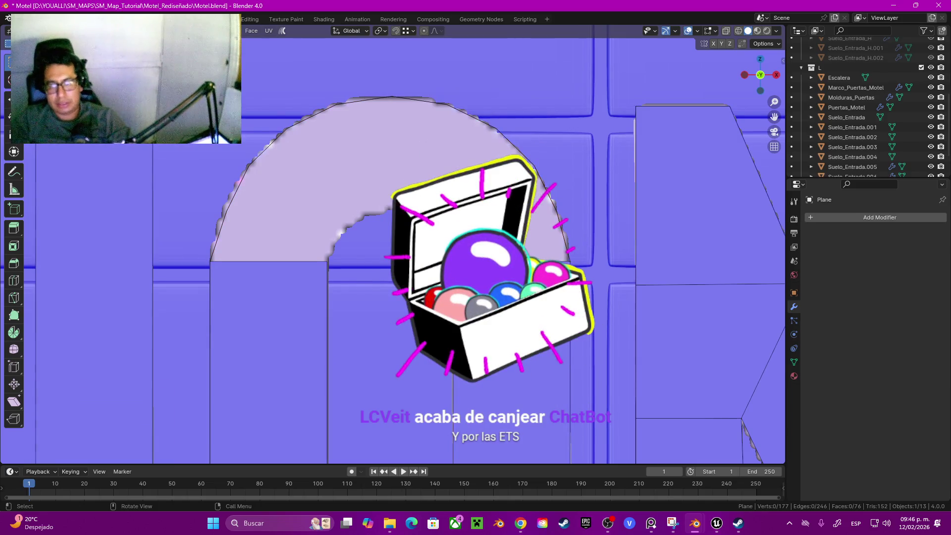
pyautogui.keyDown('ctrl'); pyautogui.click(219, 236); pyautogui.keyUp('ctrl')
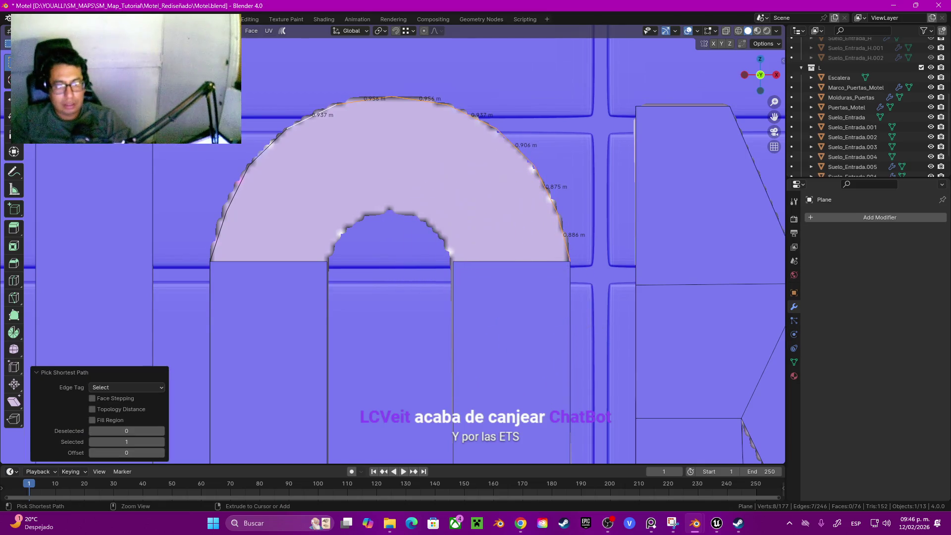
pyautogui.hotkey('shift', 'd')
pyautogui.press('Escape')
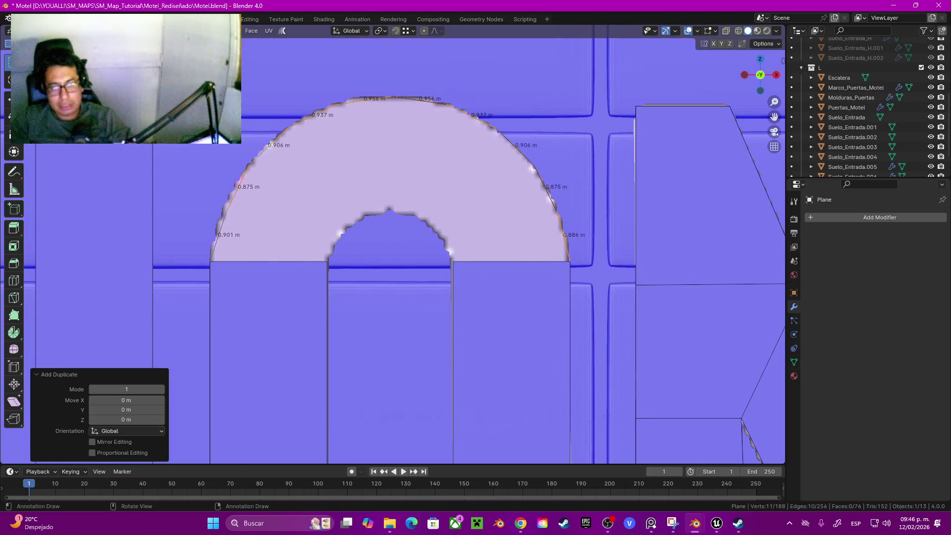
# Shrink the duplicated rim and lower it on Z so it lies on the O's inner curve.
pyautogui.press('s')
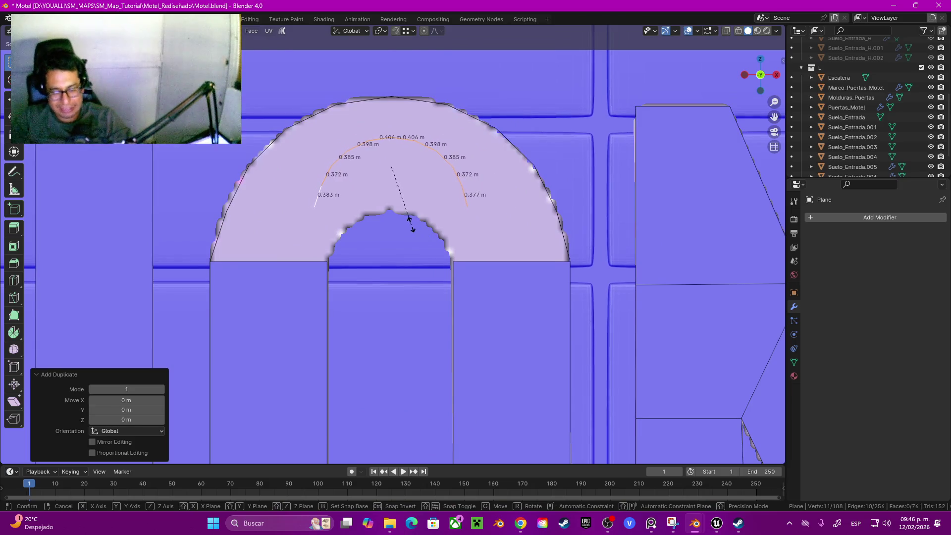
pyautogui.press('Return')
pyautogui.press('g')
pyautogui.press('z')
pyautogui.press('Return')
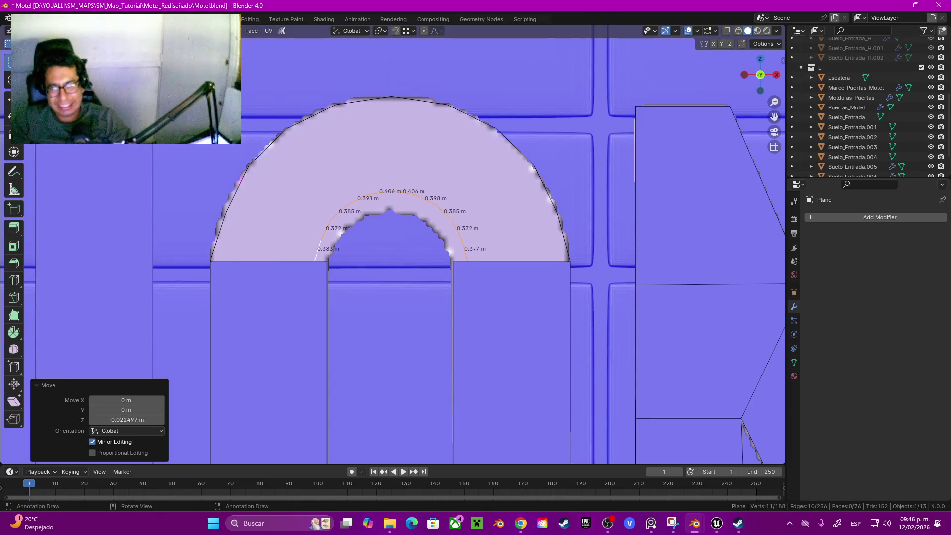
pyautogui.press('s')
pyautogui.press('Return')
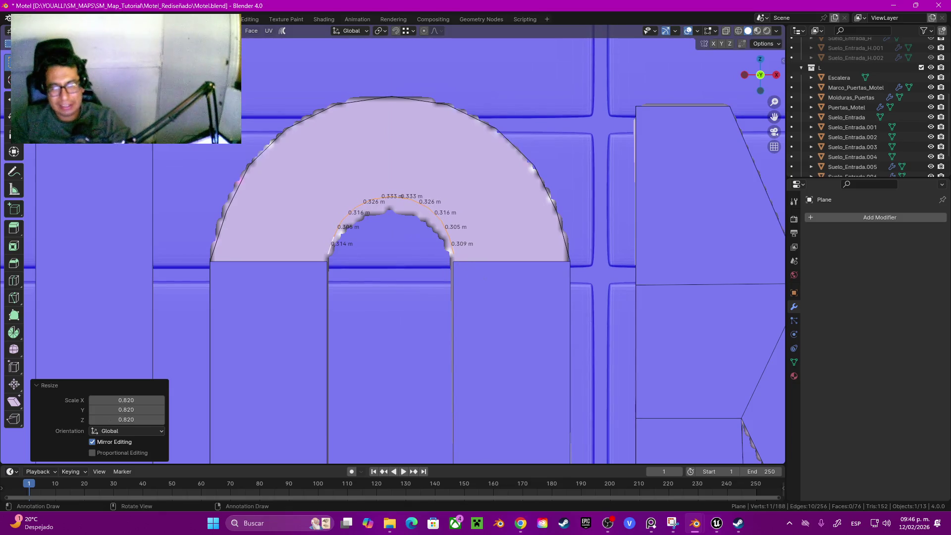
pyautogui.press('s')
pyautogui.press('g')
pyautogui.press('z')
pyautogui.press('Return')
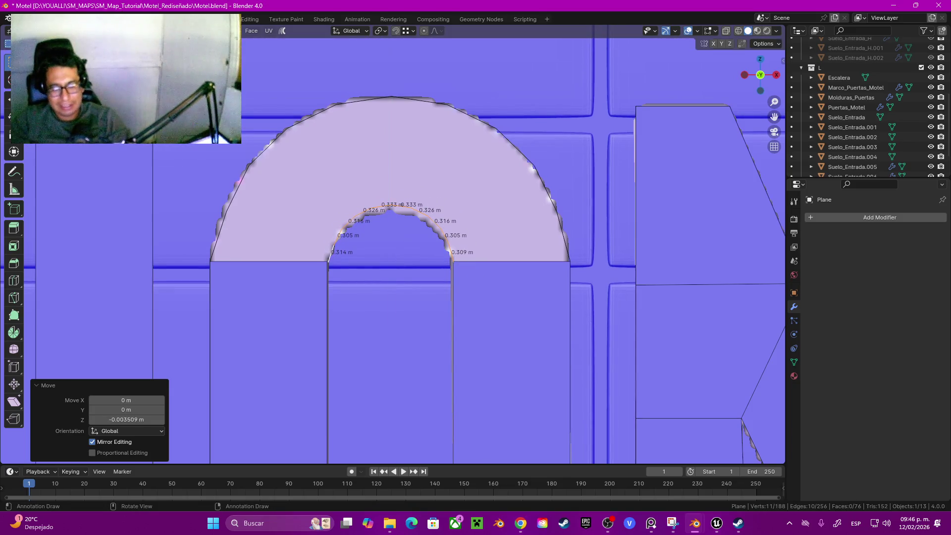
pyautogui.hotkey('shift', 'Tab')
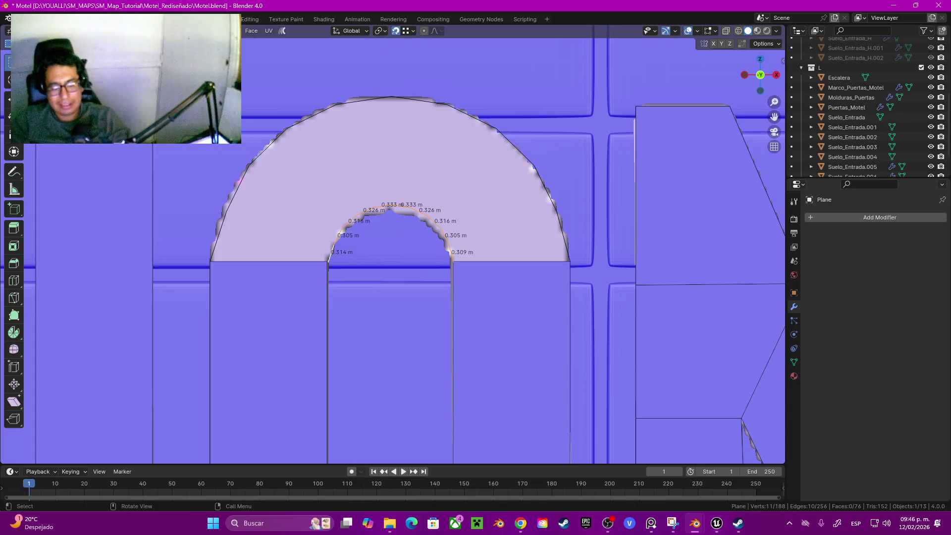
# Merge the inner arc's right and left ends onto the inner tops of the legs.
pyautogui.press('1')
pyautogui.press('g')
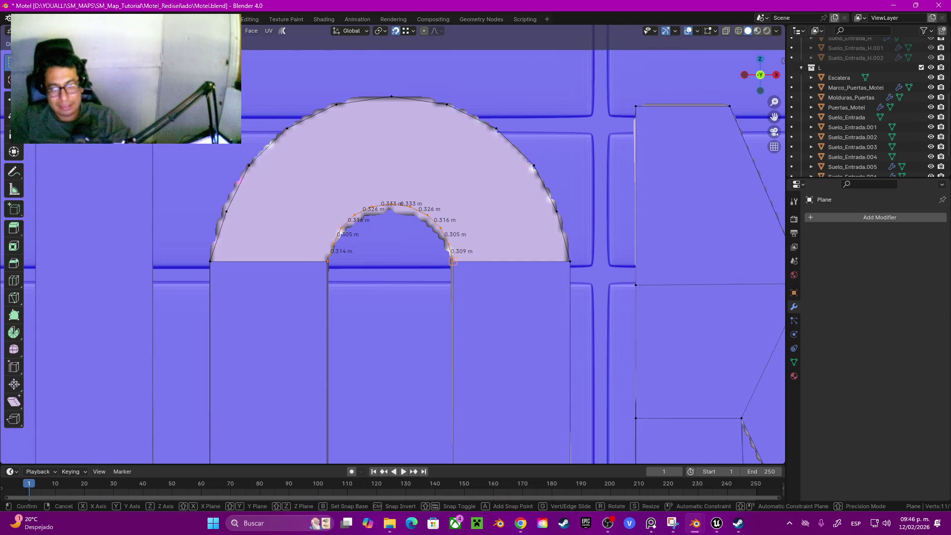
pyautogui.press('z')
pyautogui.scroll(5, 392, 244)
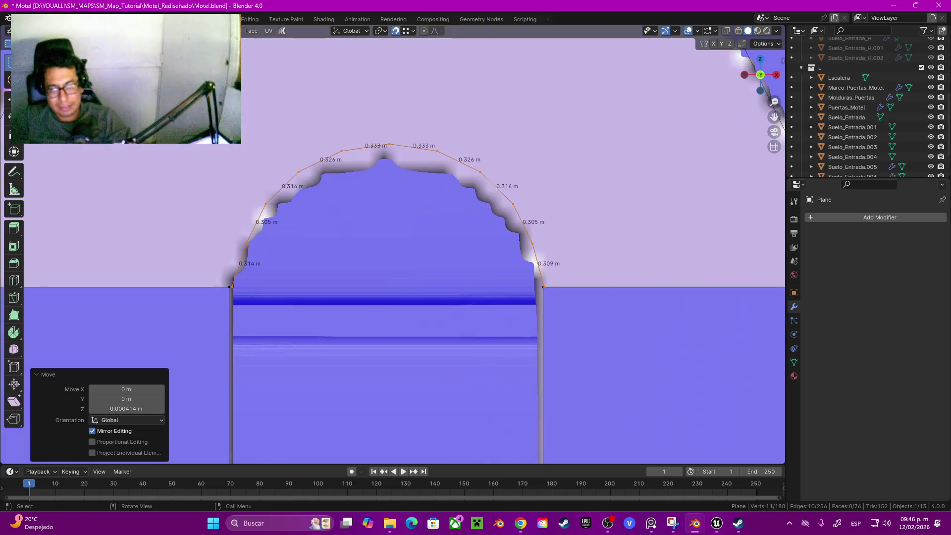
pyautogui.click(543, 287)
pyautogui.press('m')
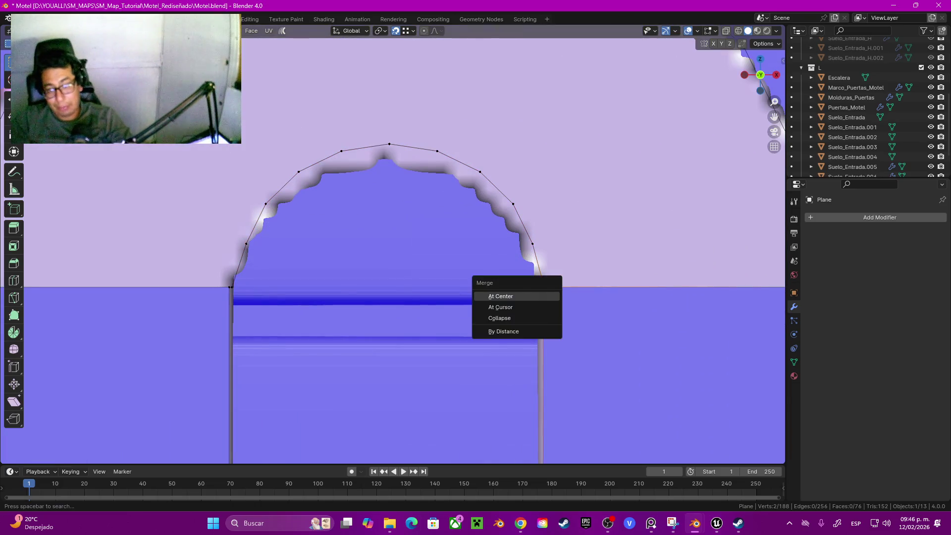
pyautogui.click(503, 331)
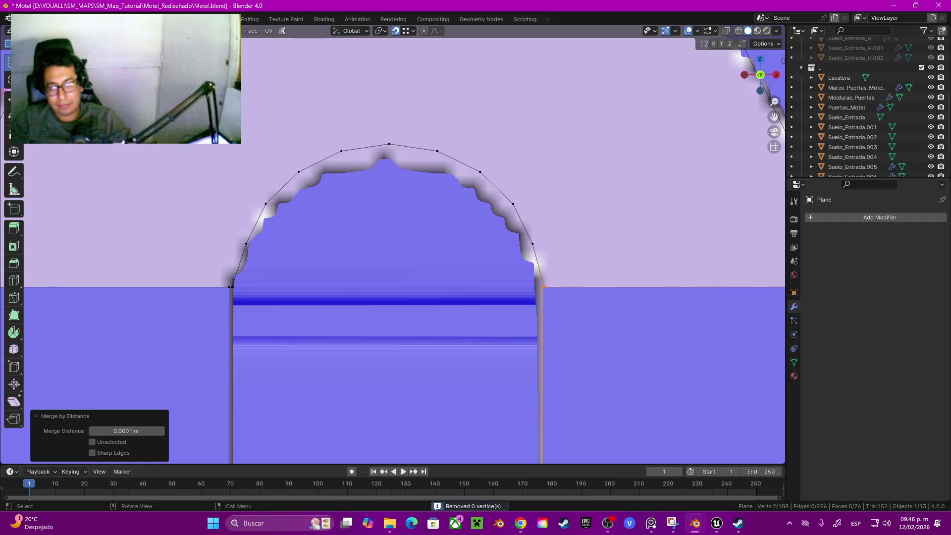
pyautogui.press('m')
pyautogui.click(500, 272)
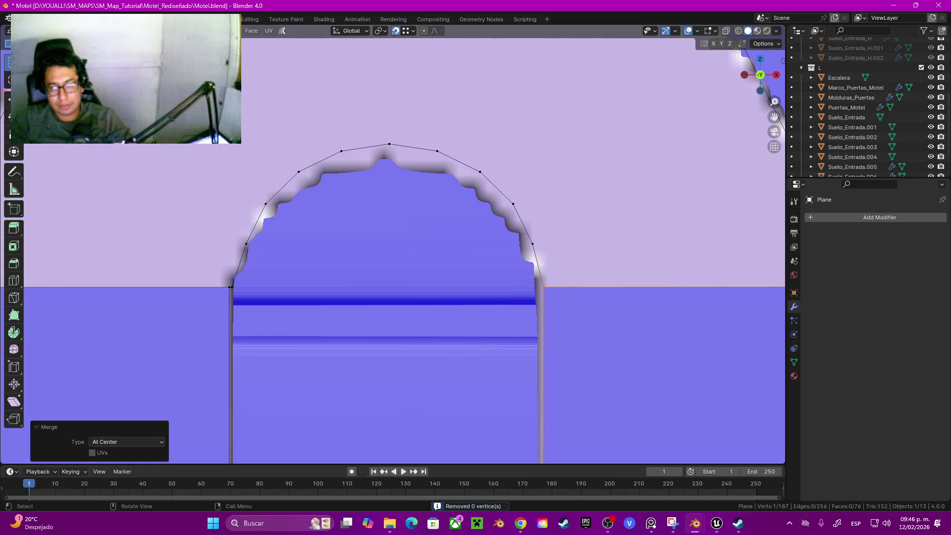
pyautogui.press('m')
pyautogui.press('Return')
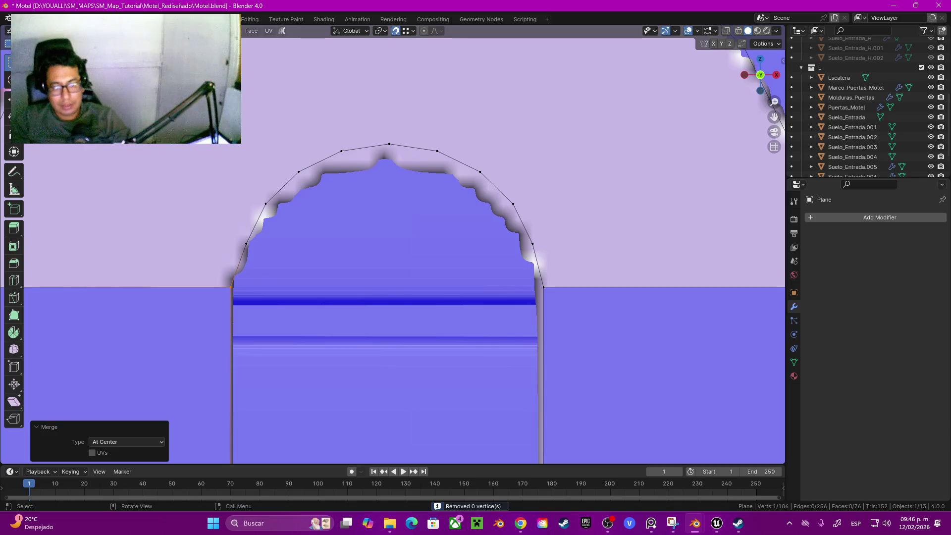
# Switch to edge mode and select the inner arch edge loop.
pyautogui.scroll(-3, 393, 243)
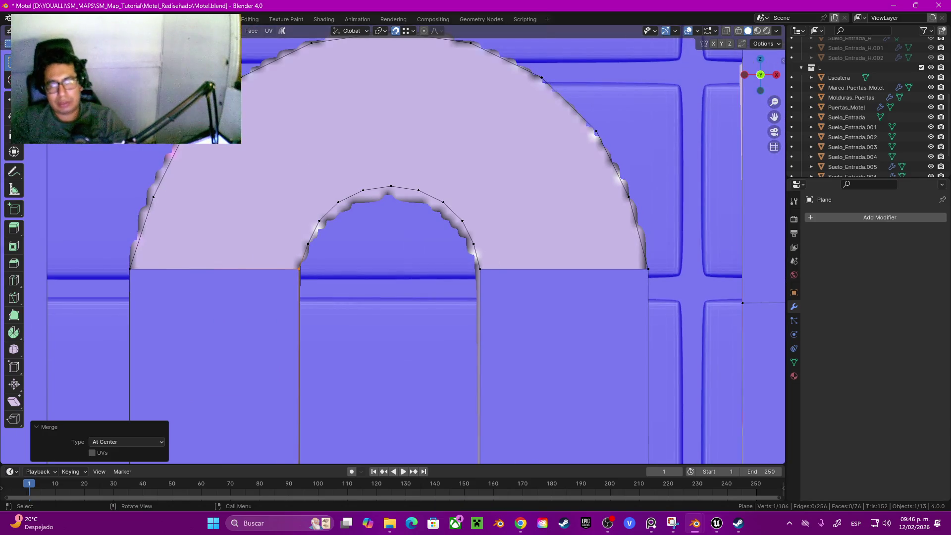
pyautogui.press('2')
pyautogui.keyDown('alt'); pyautogui.click(391, 187); pyautogui.keyUp('alt')
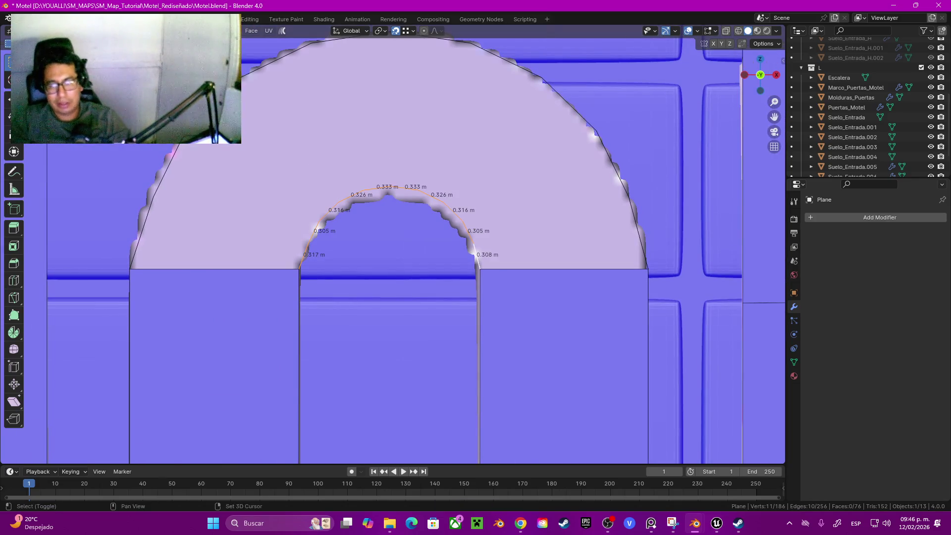
# Fill the arch with faces bridging the inner and outer edge loops.
pyautogui.keyDown('alt'); pyautogui.keyDown('shift'); pyautogui.click(634, 218); pyautogui.keyUp('shift'); pyautogui.keyUp('alt')
pyautogui.press('q')
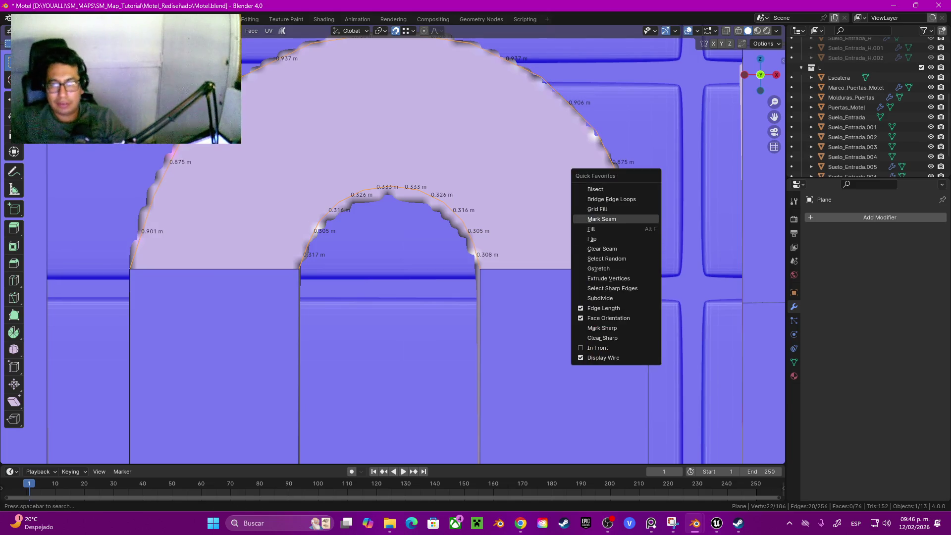
pyautogui.click(599, 209)
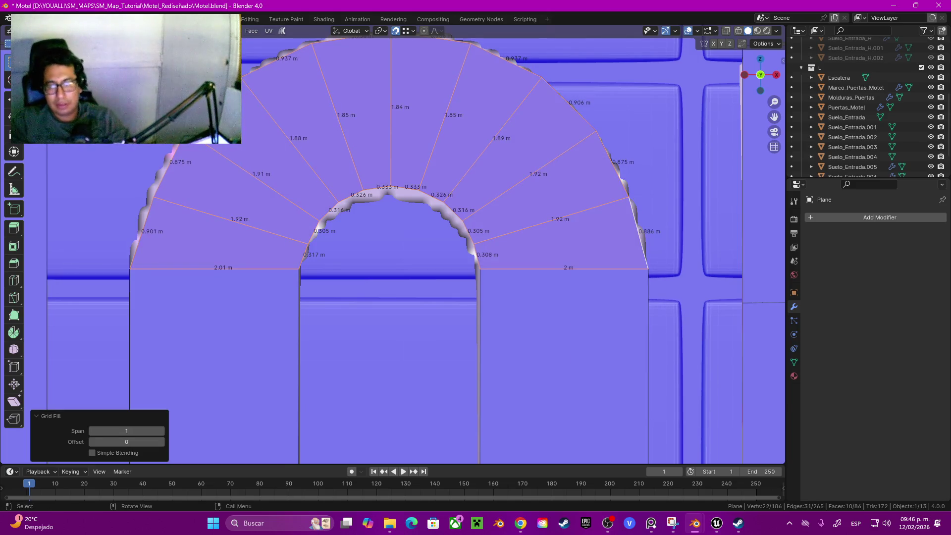
pyautogui.scroll(-7, 392, 243)
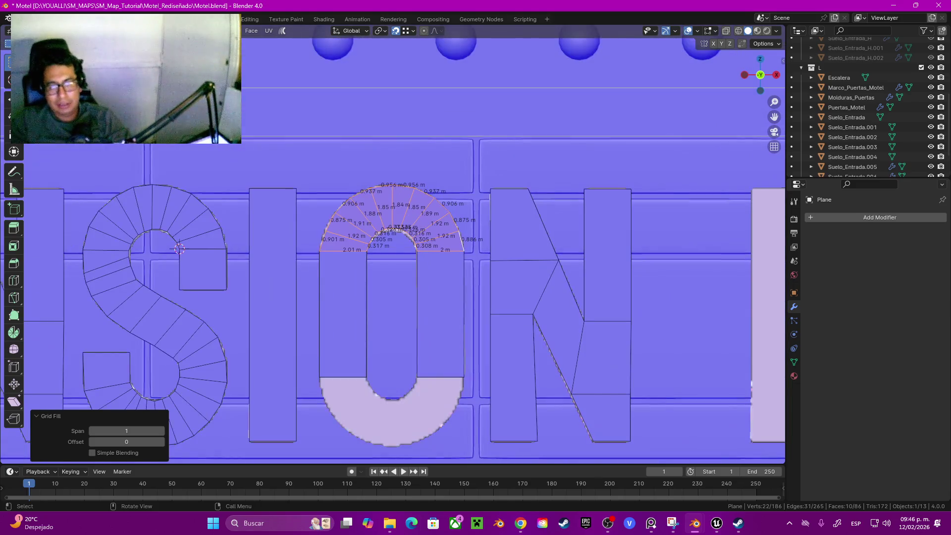
pyautogui.keyDown('shift'); pyautogui.moveTo(181, 229); pyautogui.dragTo(187, 177, button='middle'); pyautogui.keyUp('shift')
pyautogui.scroll(2, 97, 148)
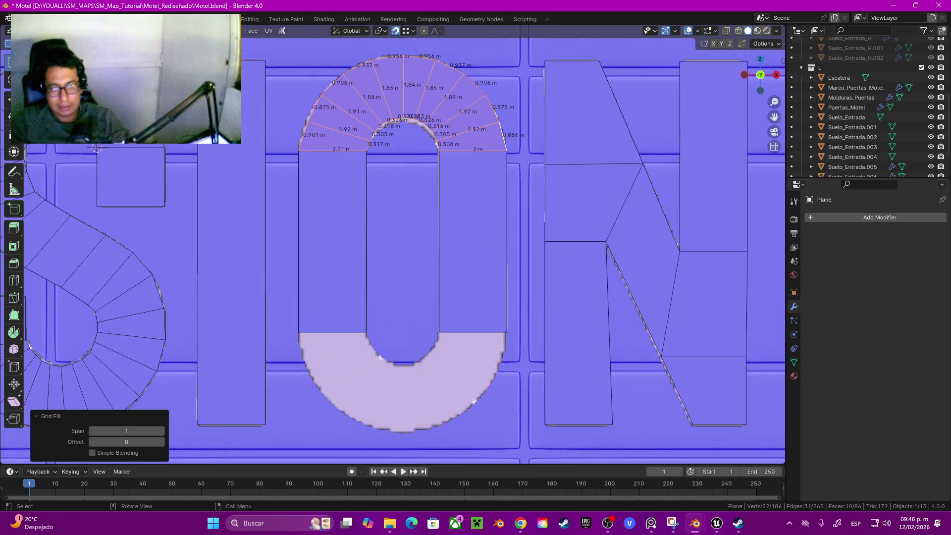
# Duplicate the filled arch and rotate the copy 180° so it faces upside down.
pyautogui.hotkey('shift', 'd')
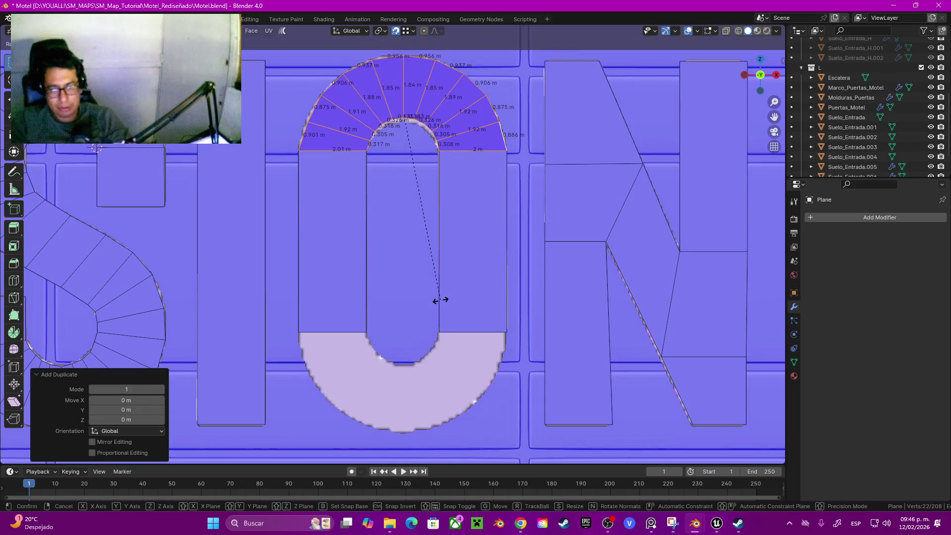
pyautogui.press('z')
pyautogui.press('s')
pyautogui.press('x')
pyautogui.press('-')
pyautogui.press('1')
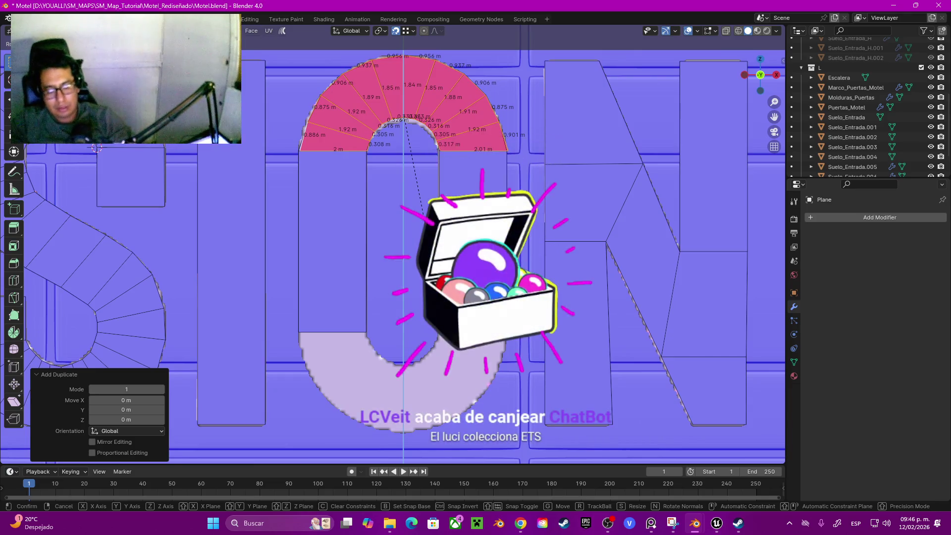
pyautogui.press('x')
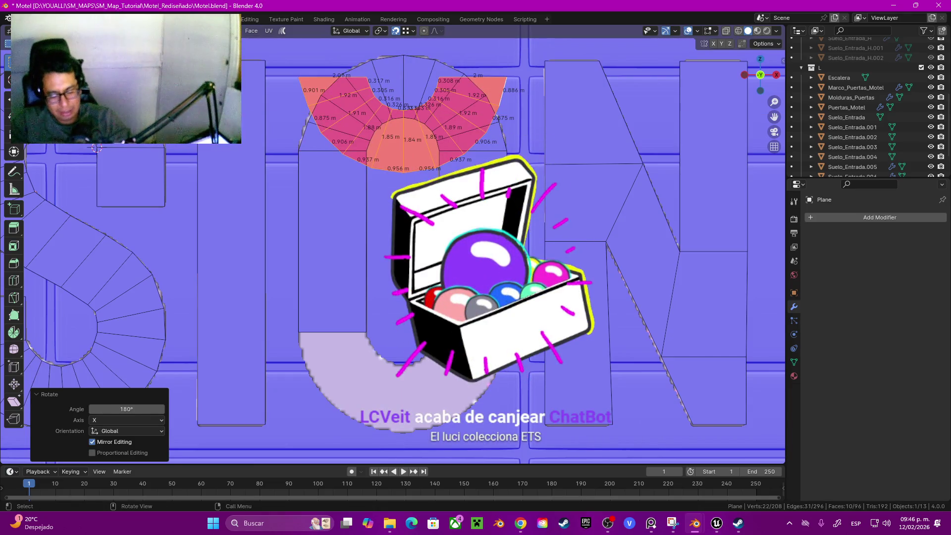
pyautogui.press('Return')
# Move the flipped arch down to the O's bottom, then raise it on Z to meet the sides.
pyautogui.press('g')
pyautogui.press('z')
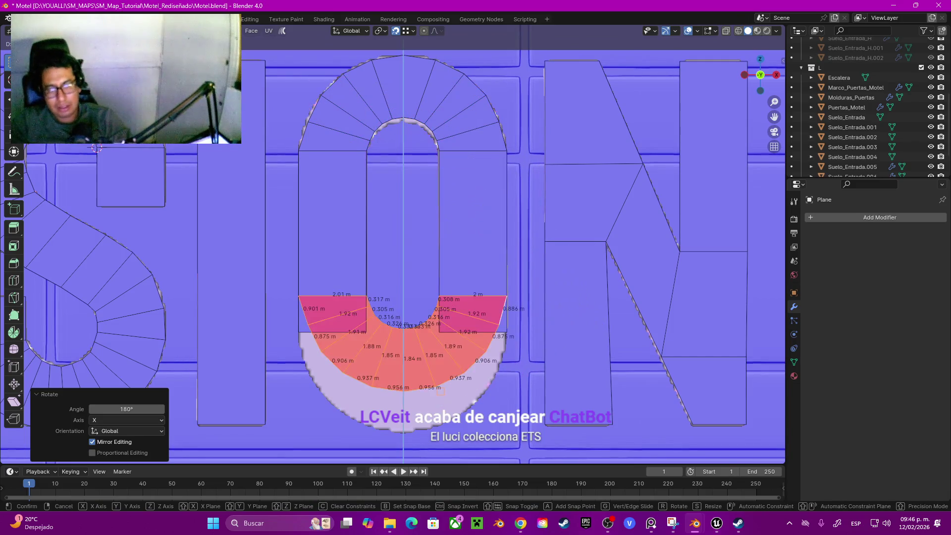
pyautogui.press('Return')
pyautogui.scroll(2, 392, 242)
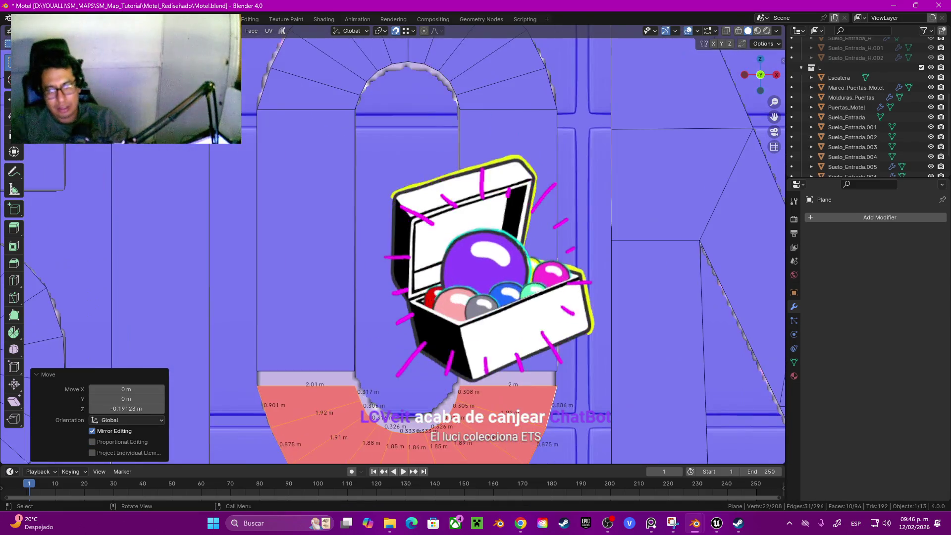
pyautogui.press('g')
pyautogui.press('z')
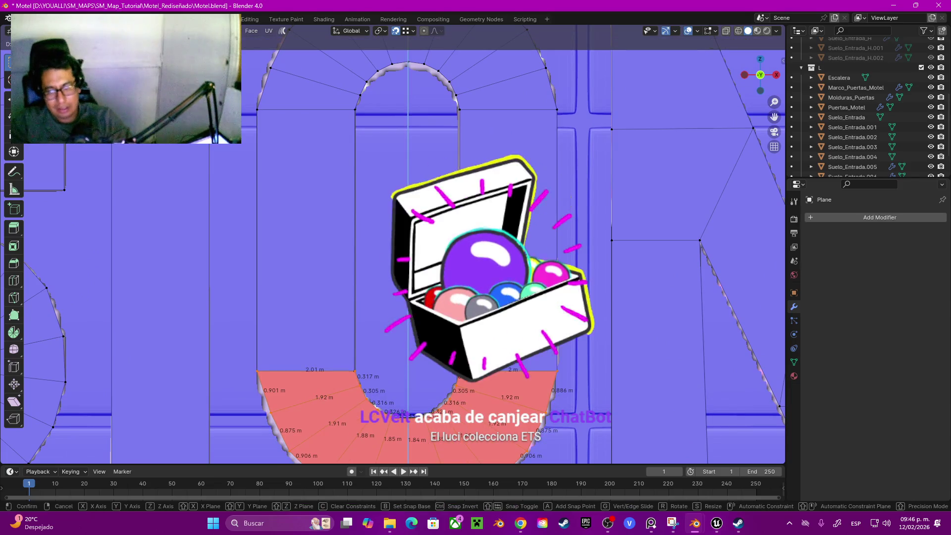
pyautogui.press('Return')
# Flip the lower arch's normals and merge its duplicate vertices with the vertical strips by distance.
pyautogui.keyDown('shift'); pyautogui.moveTo(460, 398); pyautogui.dragTo(426, 310, button='middle'); pyautogui.keyUp('shift')
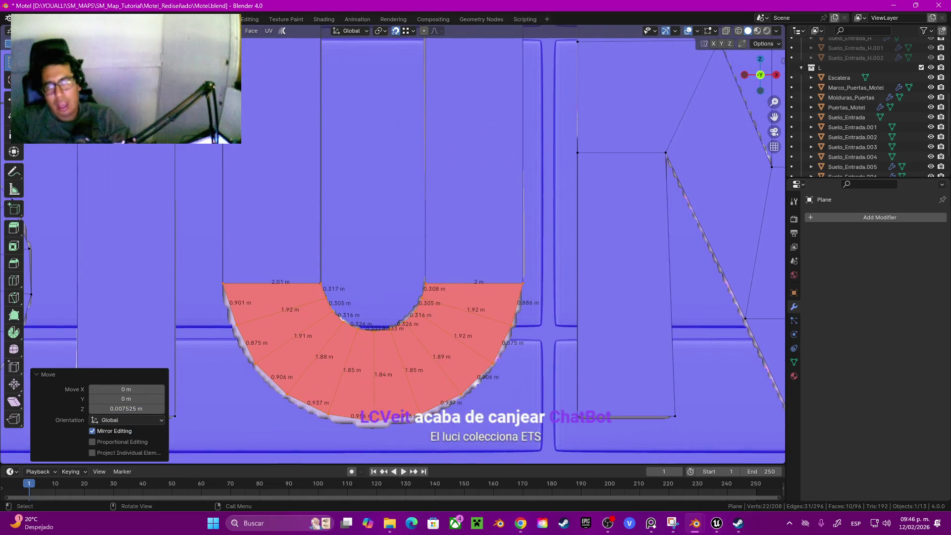
pyautogui.press('q')
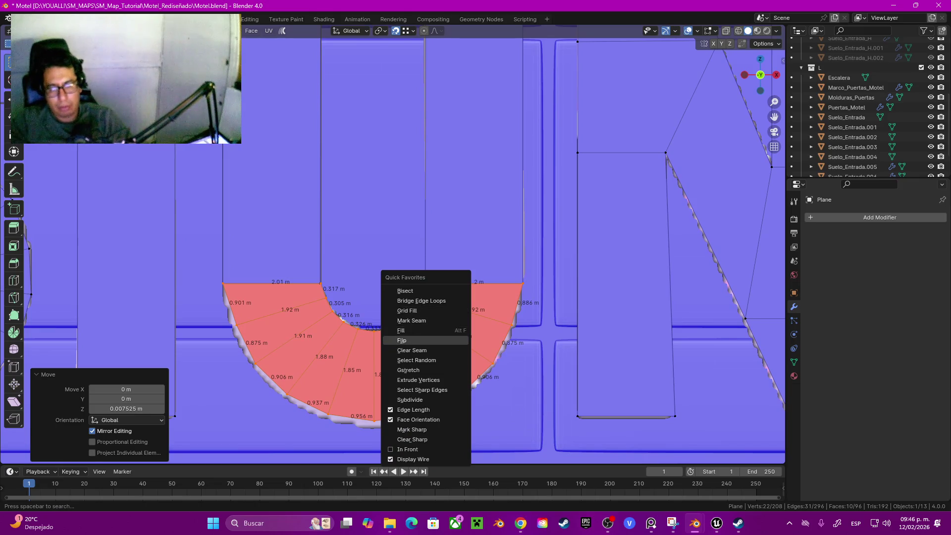
pyautogui.click(401, 340)
pyautogui.hotkey('ctrl', 'l')
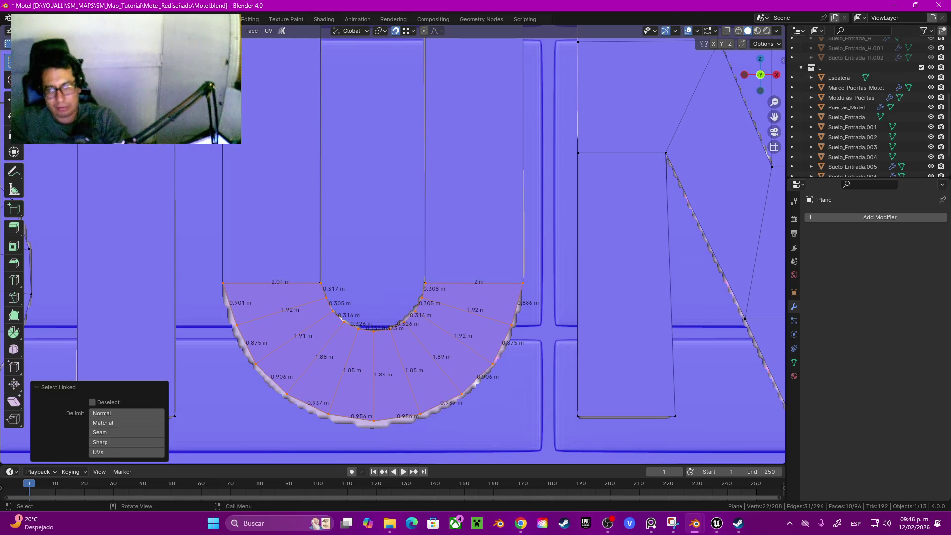
pyautogui.click(100, 432)
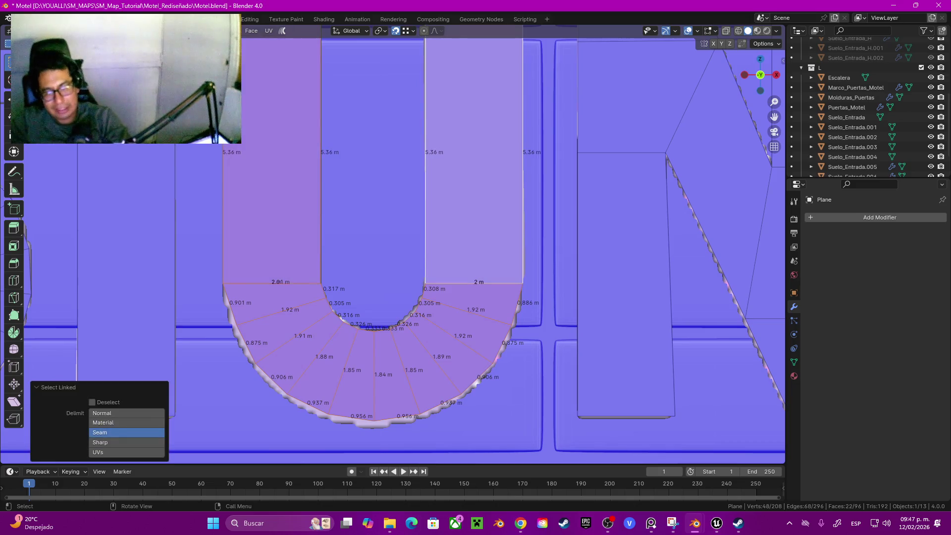
pyautogui.press('m')
pyautogui.click(392, 310)
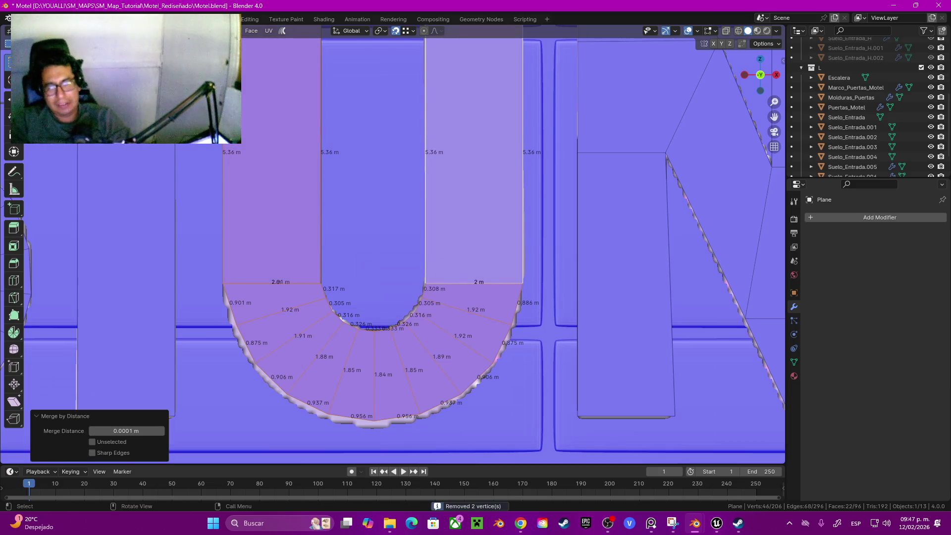
pyautogui.scroll(-5, 207, 153)
pyautogui.scroll(5, 392, 241)
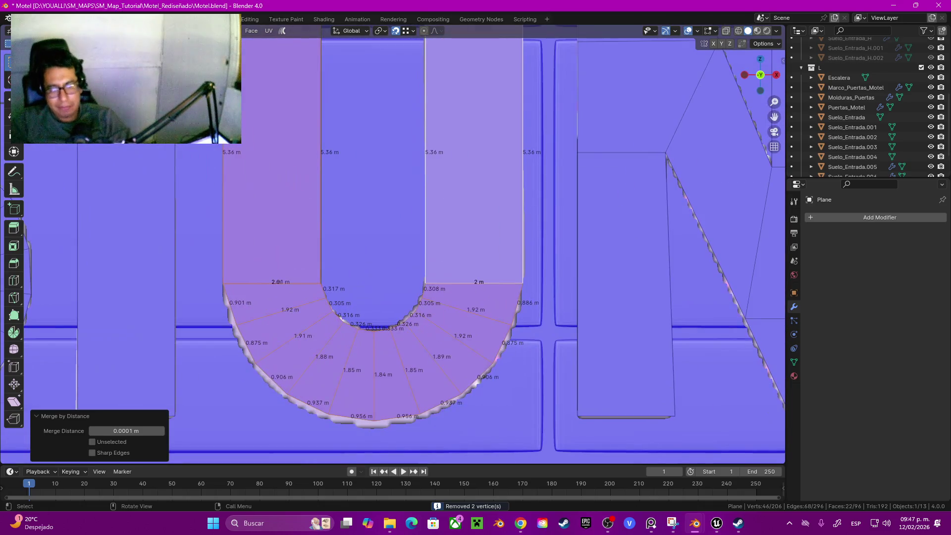
pyautogui.click(320, 283)
# Turn on X-ray and merge the first stray vertex pair on the lower arch at centre.
pyautogui.press('g')
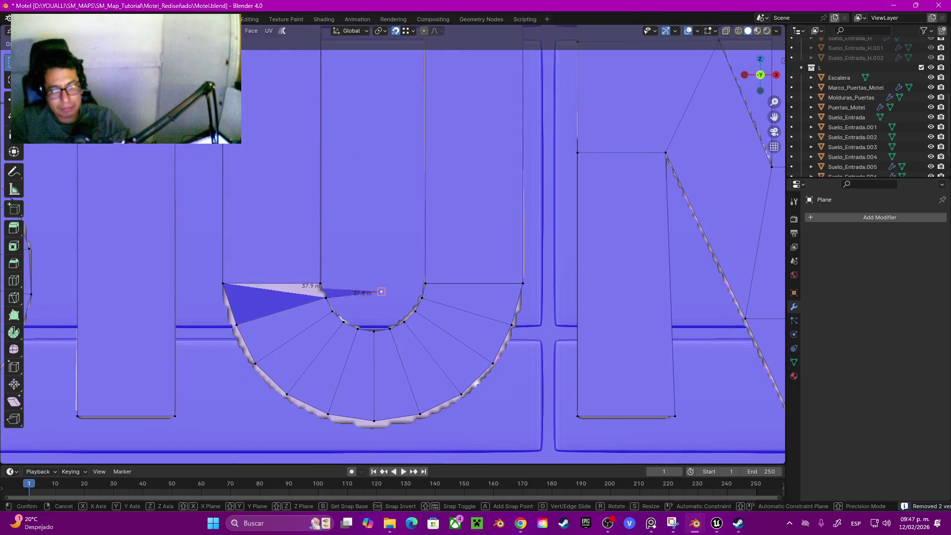
pyautogui.press('Escape')
pyautogui.scroll(3, 393, 243)
pyautogui.keyDown('shift'); pyautogui.moveTo(393, 244); pyautogui.dragTo(444, 212, button='middle'); pyautogui.keyUp('shift')
pyautogui.press('z')
pyautogui.click(298, 278)
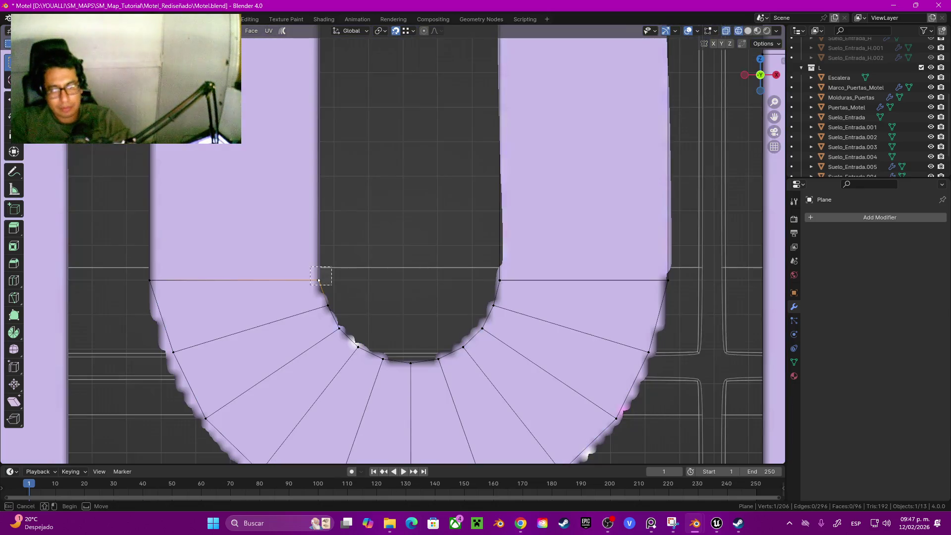
pyautogui.keyDown('shift'); pyautogui.click(319, 280); pyautogui.keyUp('shift')
pyautogui.press('m')
pyautogui.click(288, 250)
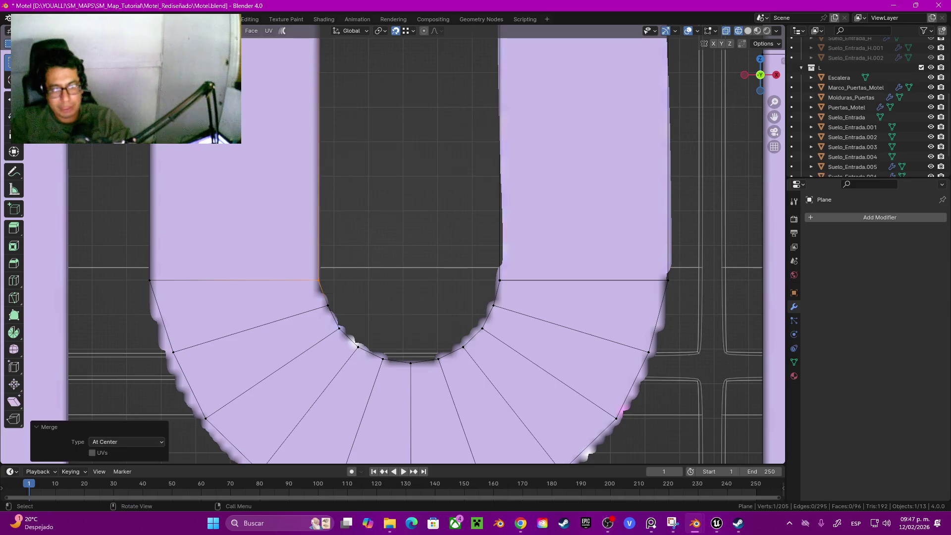
# Merge the stray vertices where the lower arch meets the right leg at centre.
pyautogui.press('m')
pyautogui.click(122, 292)
pyautogui.click(500, 268)
pyautogui.keyDown('shift'); pyautogui.click(500, 280); pyautogui.keyUp('shift')
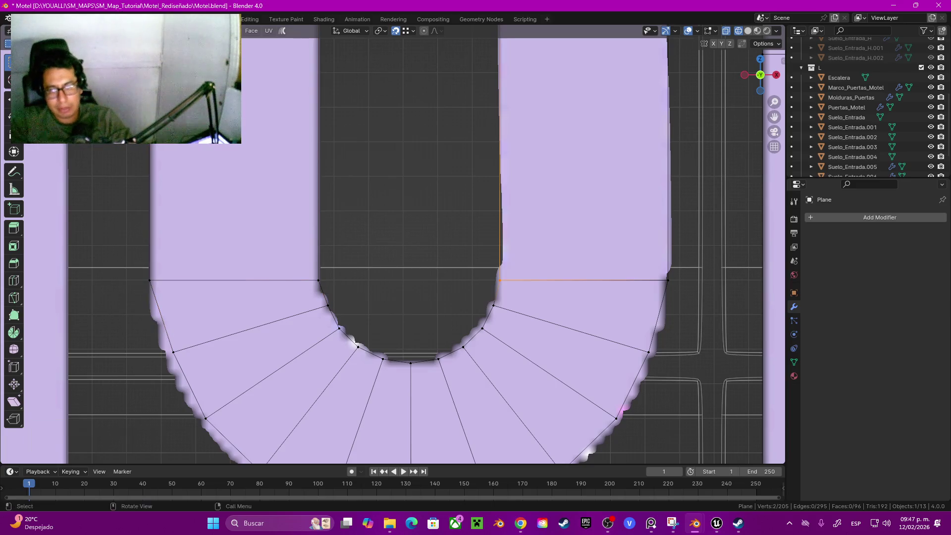
pyautogui.press('m')
pyautogui.click(474, 280)
pyautogui.press('m')
pyautogui.click(641, 300)
# Merge both top arch corner vertex pairs at centre, then turn X-ray back off.
pyautogui.scroll(-5, 641, 300)
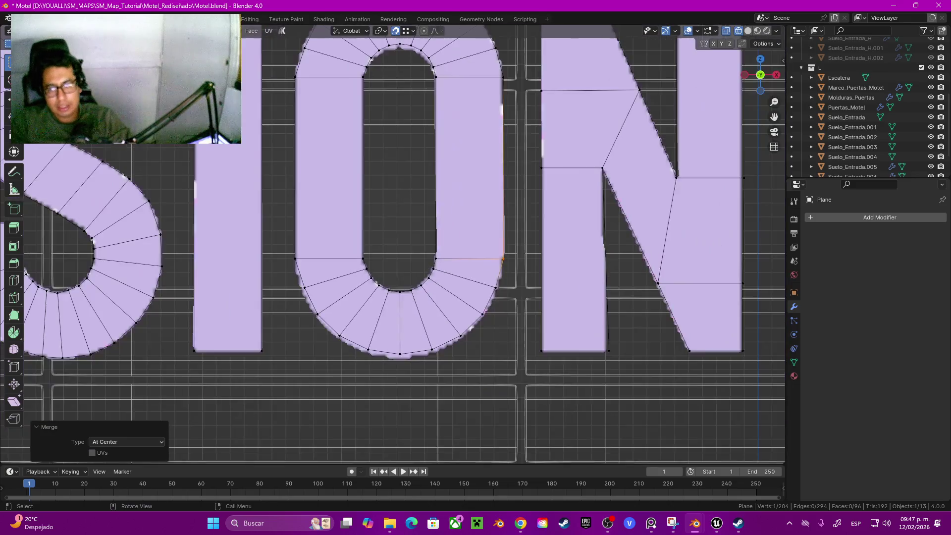
pyautogui.keyDown('shift'); pyautogui.moveTo(396, 198); pyautogui.dragTo(396, 337, button='middle'); pyautogui.keyUp('shift')
pyautogui.scroll(-1, 391, 245)
pyautogui.scroll(4, 391, 245)
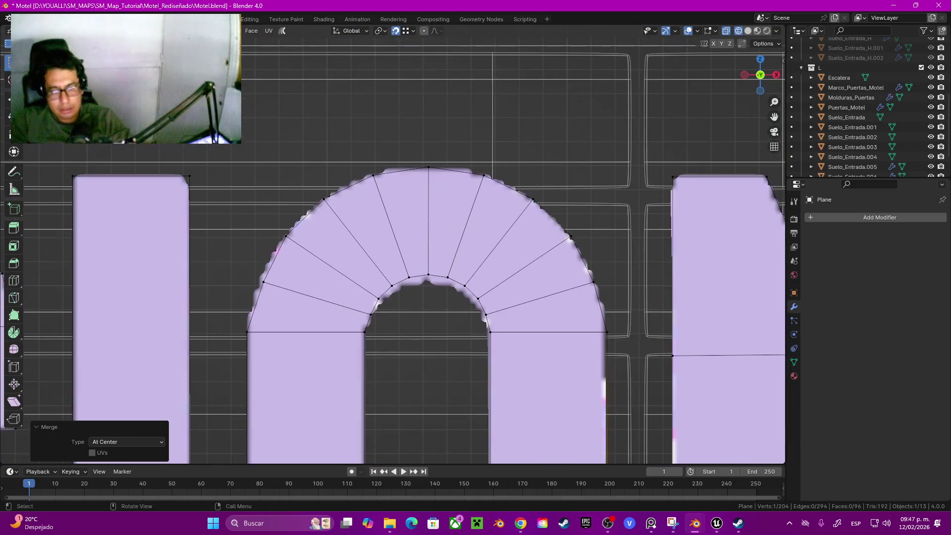
pyautogui.press('n')
pyautogui.press('n')
pyautogui.press('m')
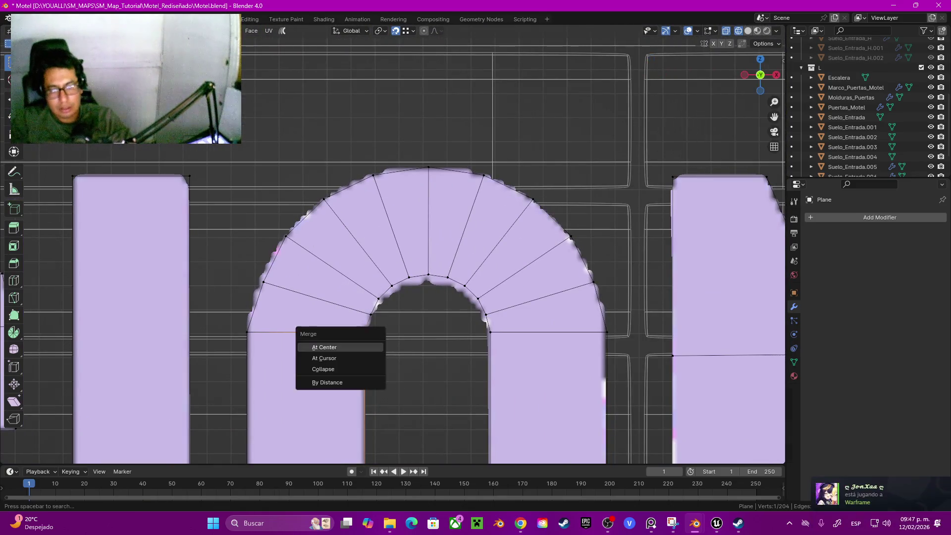
pyautogui.click(327, 346)
pyautogui.press('m')
pyautogui.click(485, 339)
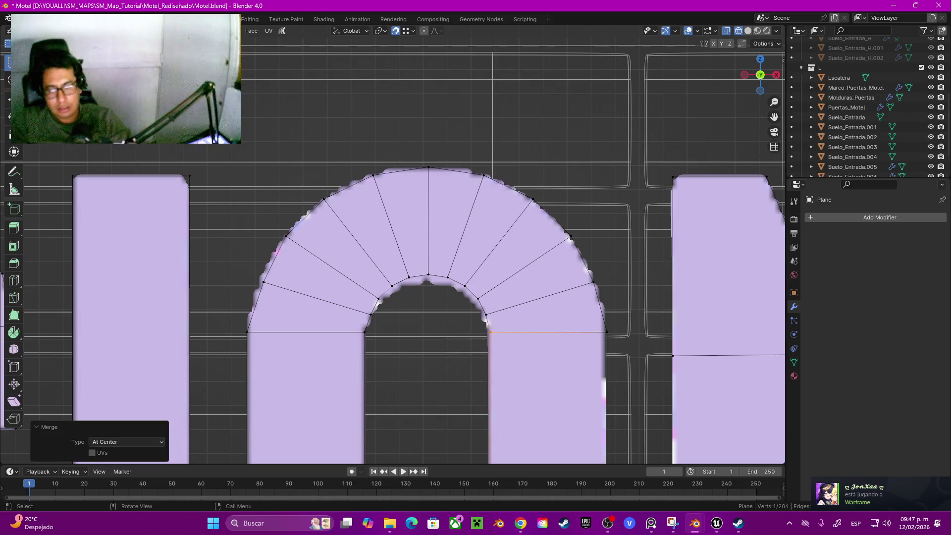
pyautogui.hotkey('alt', 'z')
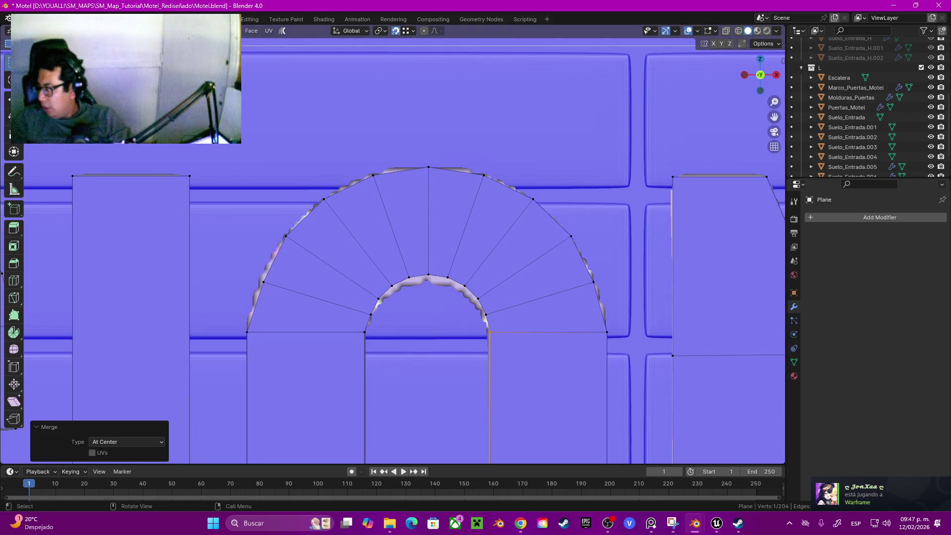
pyautogui.scroll(-6, 233, 279)
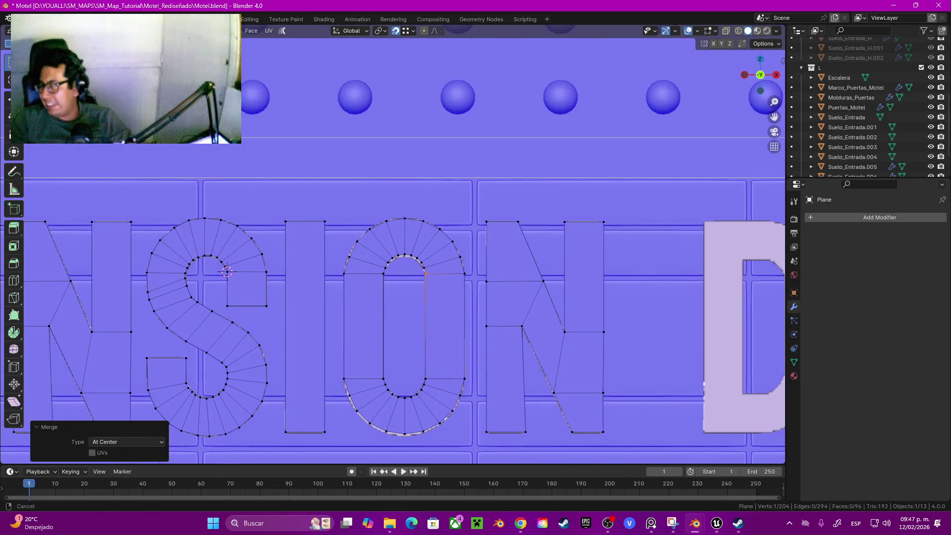
# Bring the whole sign into view and select the entire traced O outline.
pyautogui.keyDown('shift'); pyautogui.moveTo(234, 278); pyautogui.dragTo(187, 237, button='middle'); pyautogui.keyUp('shift')
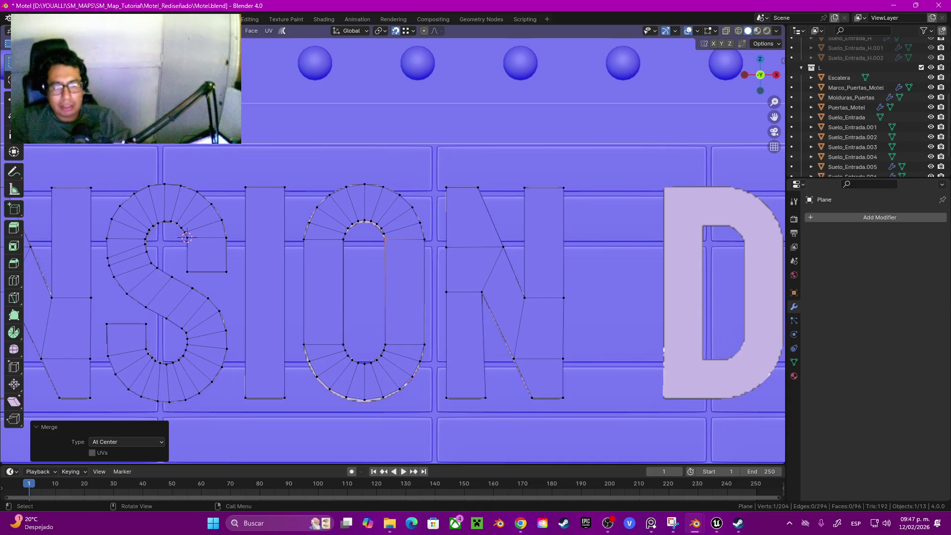
pyautogui.scroll(-5, 396, 278)
pyautogui.moveTo(475, 268)
pyautogui.keyDown('shift'); pyautogui.mouseDown(button='middle')
pyautogui.moveTo(291, 277)
pyautogui.moveTo(420, 296)
pyautogui.mouseUp(button='middle'); pyautogui.keyUp('shift')
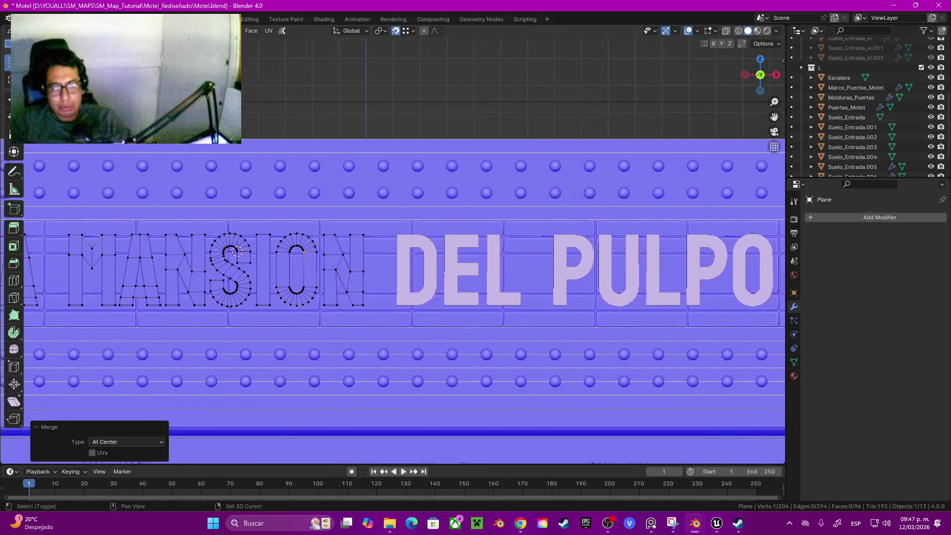
pyautogui.click(291, 304)
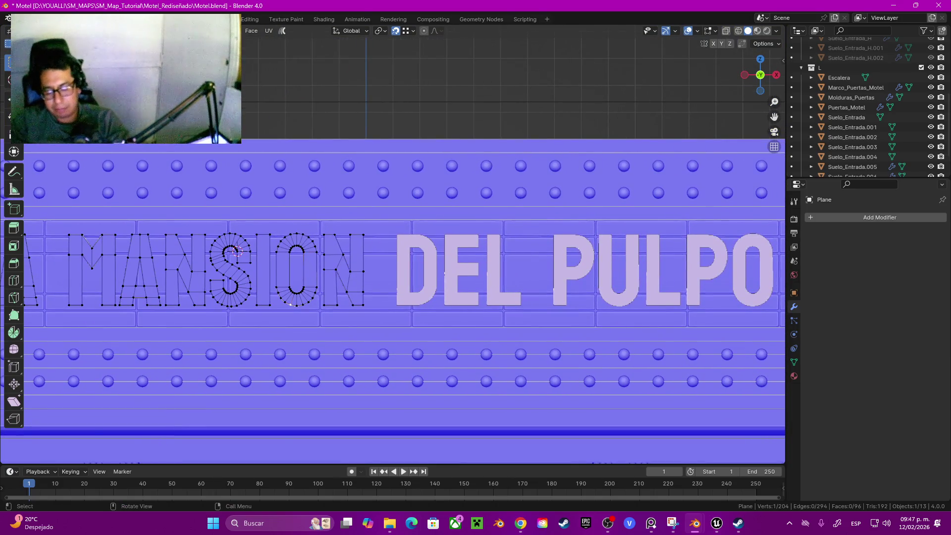
pyautogui.hotkey('ctrl', 'l')
# Duplicate the traced O and drop the copy over the O at the end of PULPO.
pyautogui.press('g')
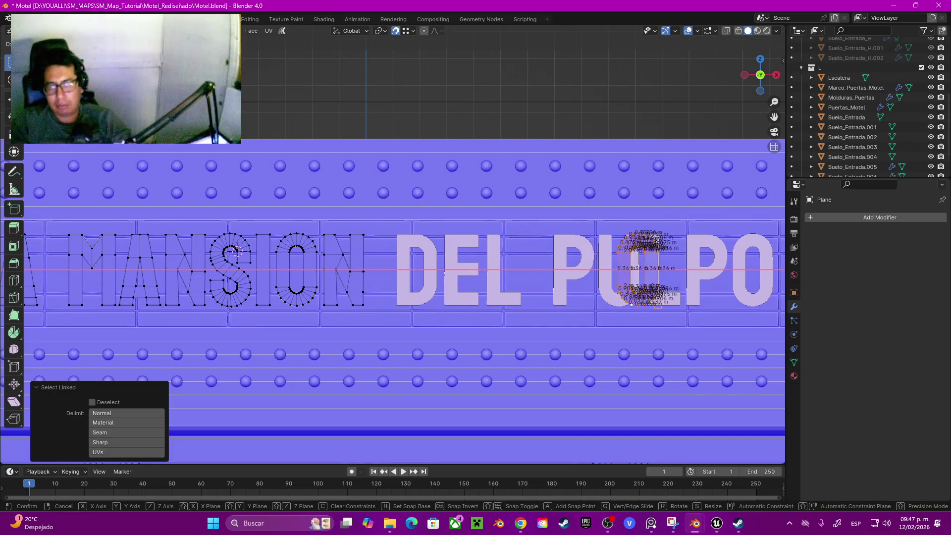
pyautogui.click(738, 297)
pyautogui.keyDown('shift'); pyautogui.moveTo(738, 297); pyautogui.dragTo(406, 305, button='middle'); pyautogui.keyUp('shift')
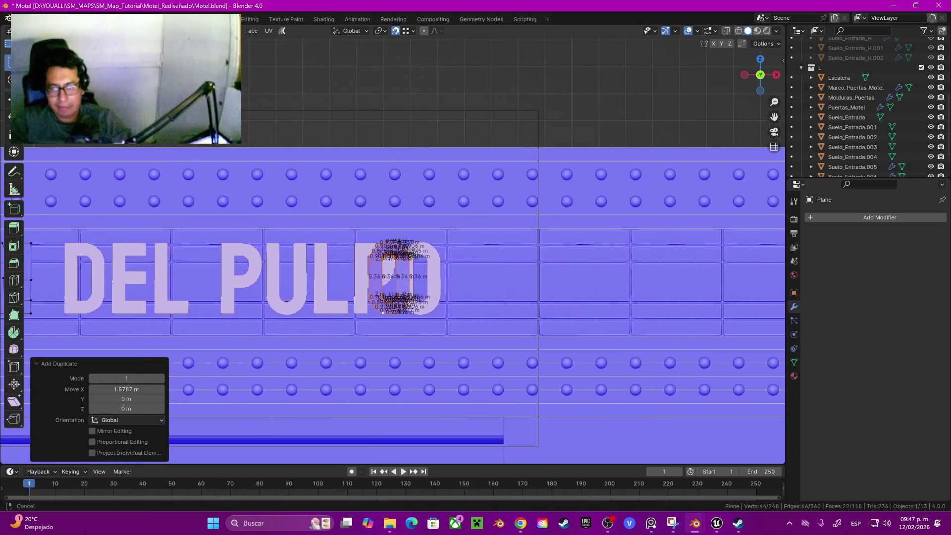
pyautogui.scroll(6, 383, 312)
# Nudge the O copy 0.11586 m along X to align it with PULPO's O.
pyautogui.press('g')
pyautogui.press('x')
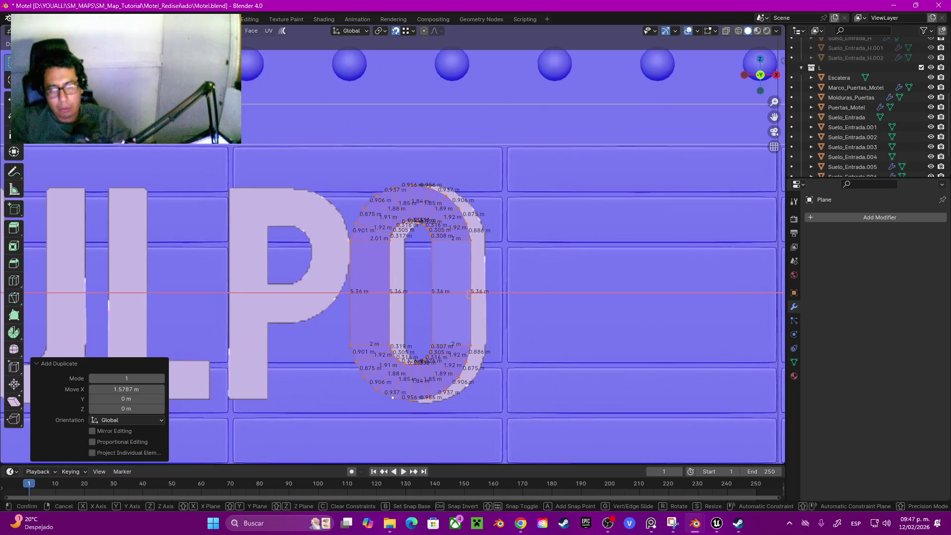
pyautogui.press('Escape')
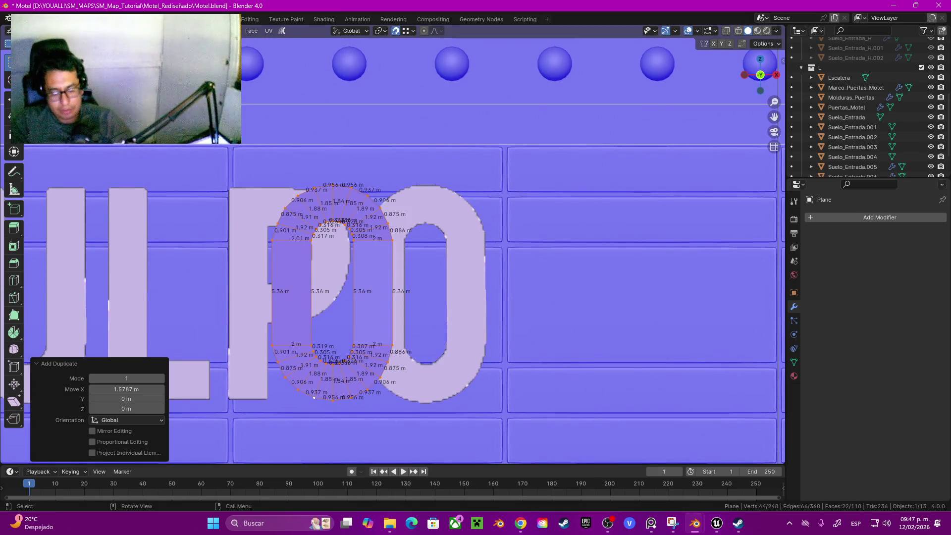
pyautogui.press('g')
pyautogui.press('x')
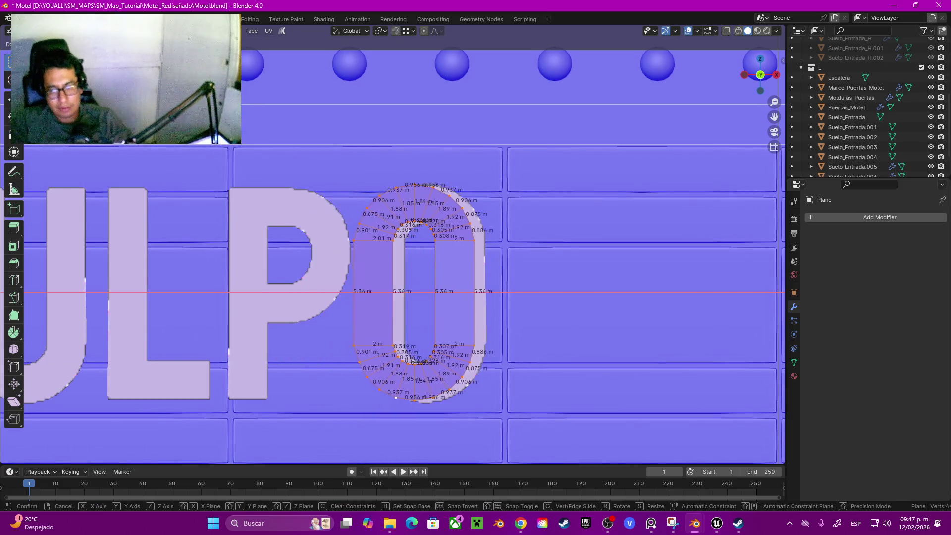
pyautogui.press('Return')
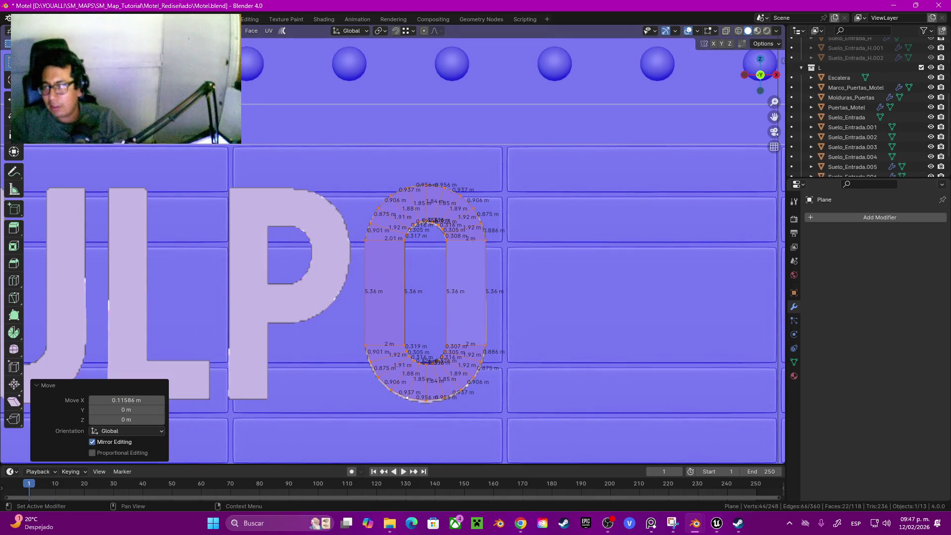
pyautogui.hotkey('alt', 'Tab')
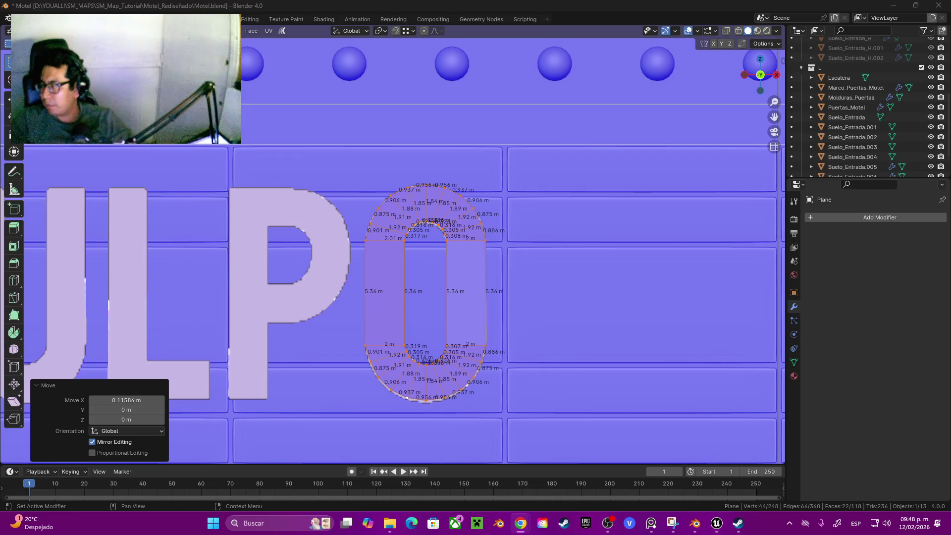
# Duplicate the traced I and slide the copy along X onto the D's stem.
pyautogui.scroll(-3, 426, 292)
pyautogui.moveTo(198, 248)
pyautogui.keyDown('shift'); pyautogui.mouseDown(button='middle')
pyautogui.moveTo(672, 252)
pyautogui.moveTo(654, 261)
pyautogui.moveTo(701, 286)
pyautogui.mouseUp(button='middle'); pyautogui.keyUp('shift')
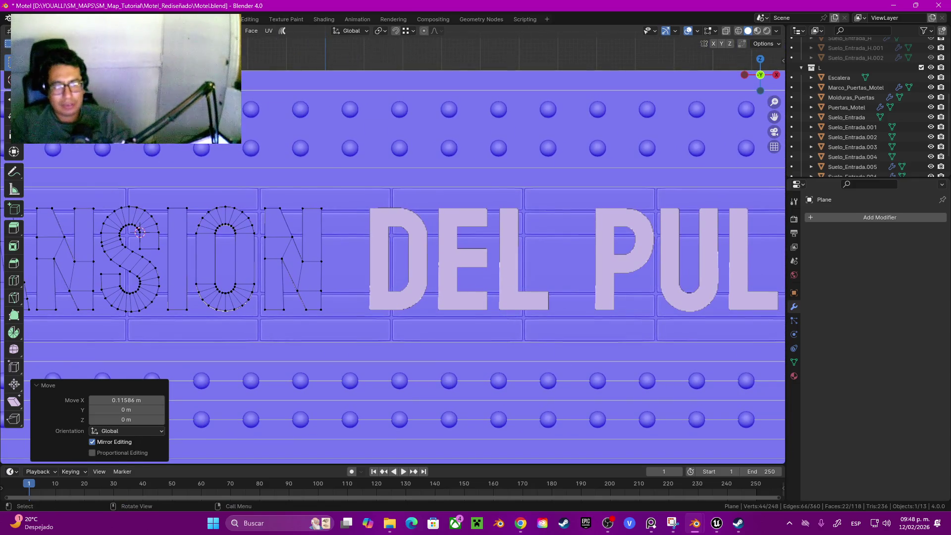
pyautogui.click(177, 257)
pyautogui.hotkey('shift', 'd')
pyautogui.press('x')
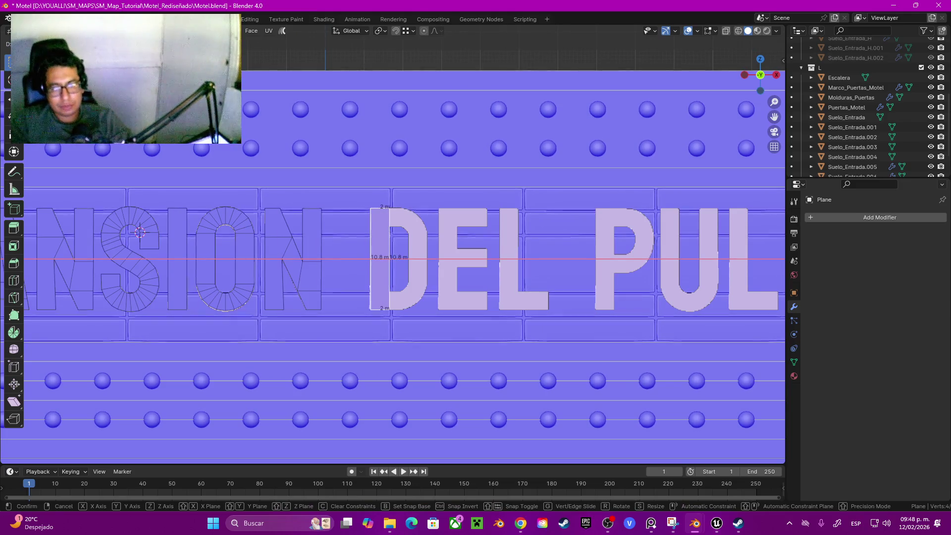
pyautogui.press('Return')
# Copy the L of LA and align it along X over the L in DEL.
pyautogui.scroll(-5, 391, 248)
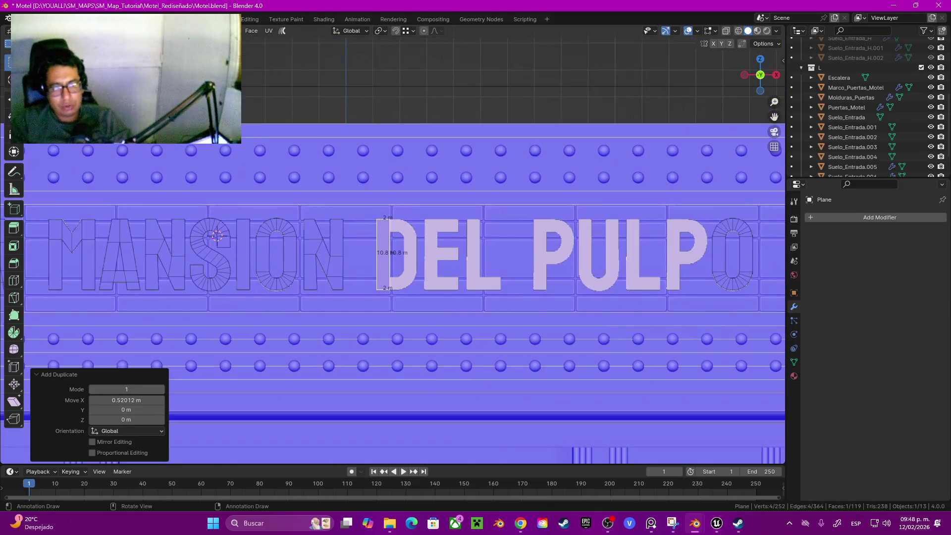
pyautogui.hotkey('alt', 'a')
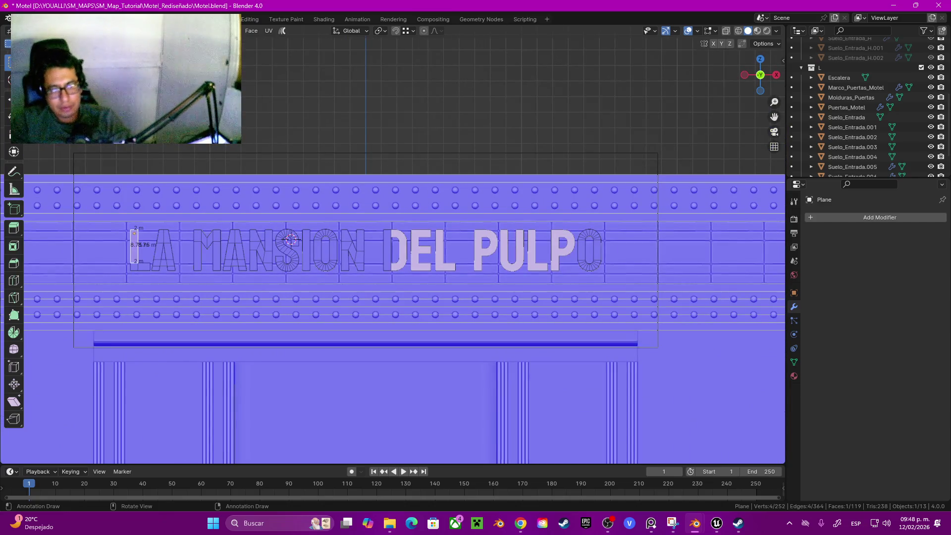
pyautogui.hotkey('ctrl', 'l')
pyautogui.hotkey('shift', 'd')
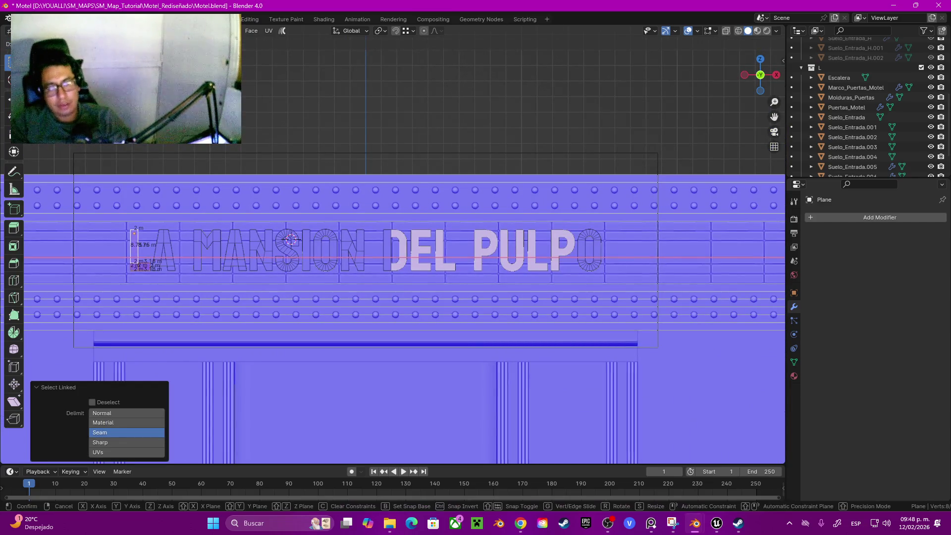
pyautogui.press('Return')
pyautogui.scroll(2, 404, 244)
pyautogui.scroll(8, 504, 264)
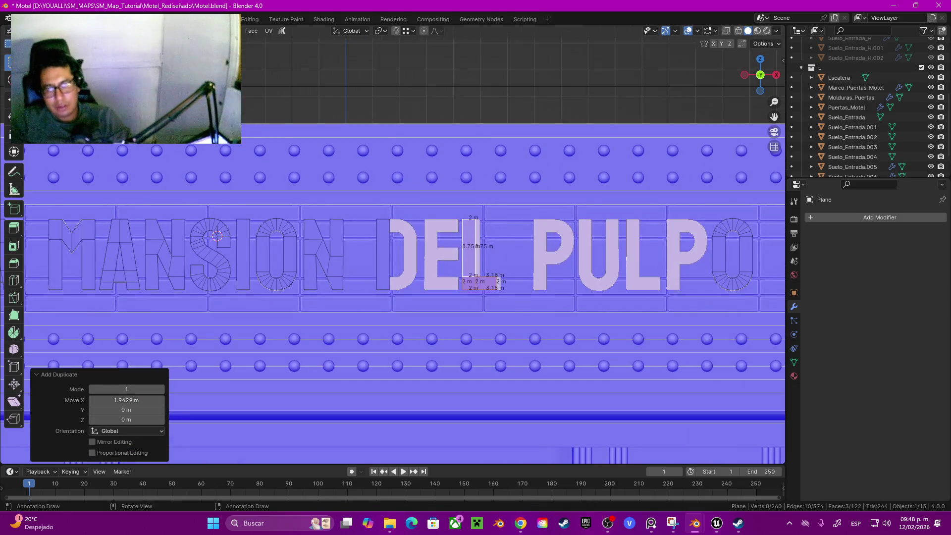
pyautogui.press('g')
pyautogui.press('x')
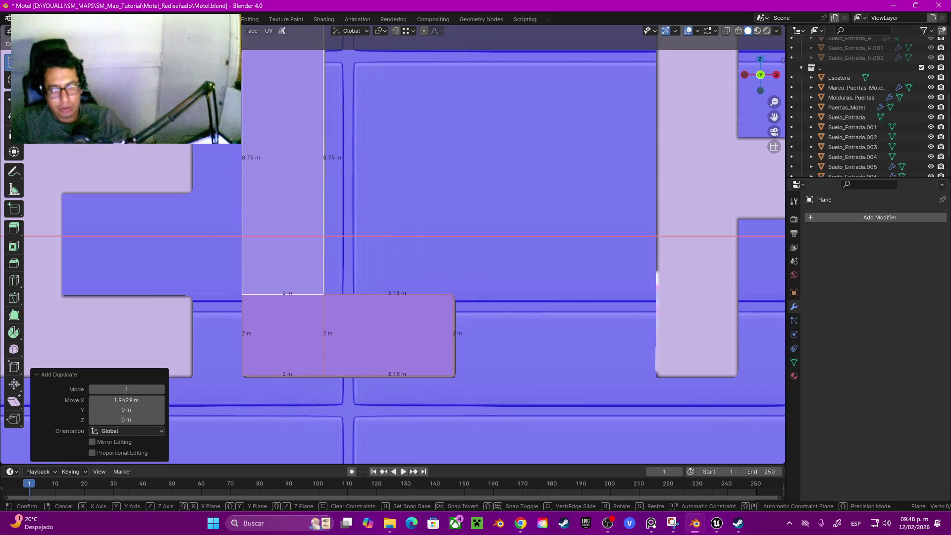
pyautogui.press('Return')
# Place another L copy over the L in PULPO, aligned horizontally.
pyautogui.scroll(-5, 404, 242)
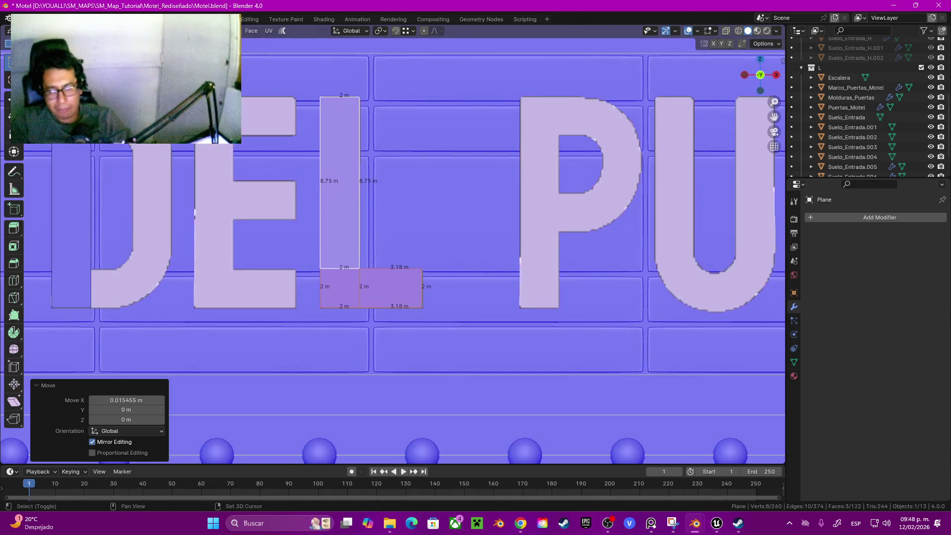
pyautogui.press('g')
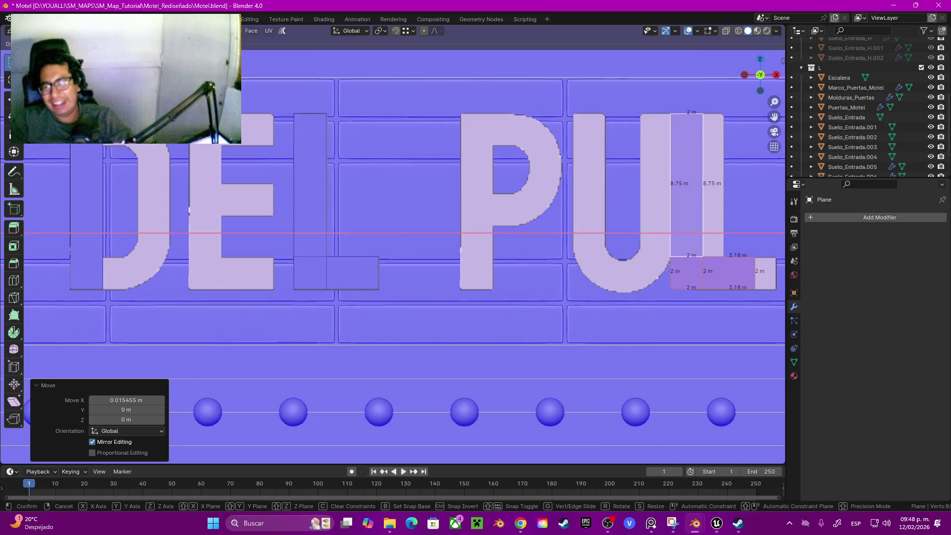
pyautogui.press('Return')
pyautogui.keyDown('shift'); pyautogui.moveTo(694, 248); pyautogui.dragTo(387, 259, button='middle'); pyautogui.keyUp('shift')
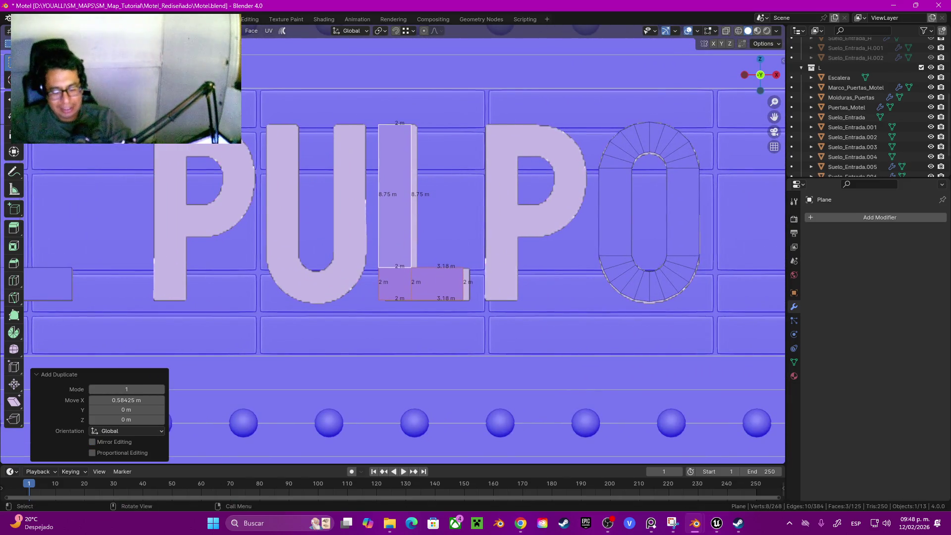
pyautogui.press('g')
pyautogui.press('x')
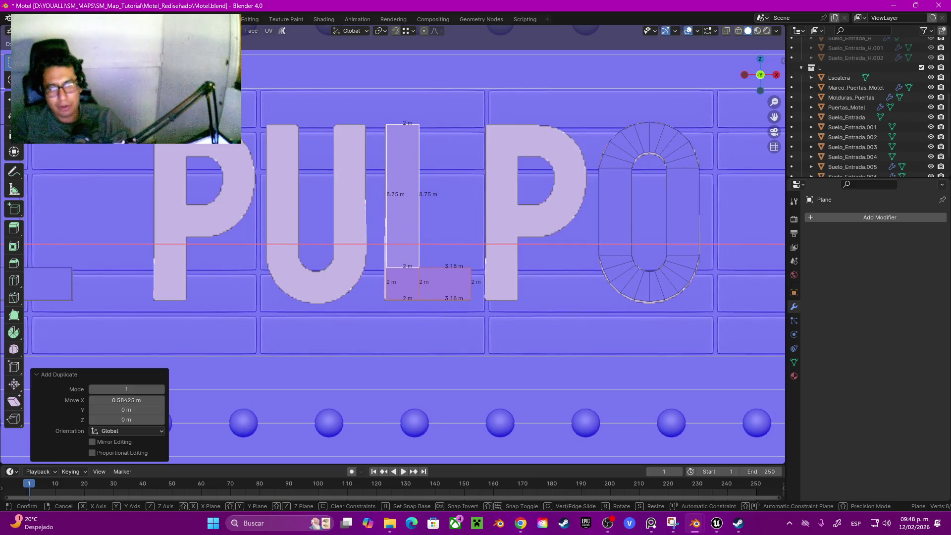
pyautogui.press('Return')
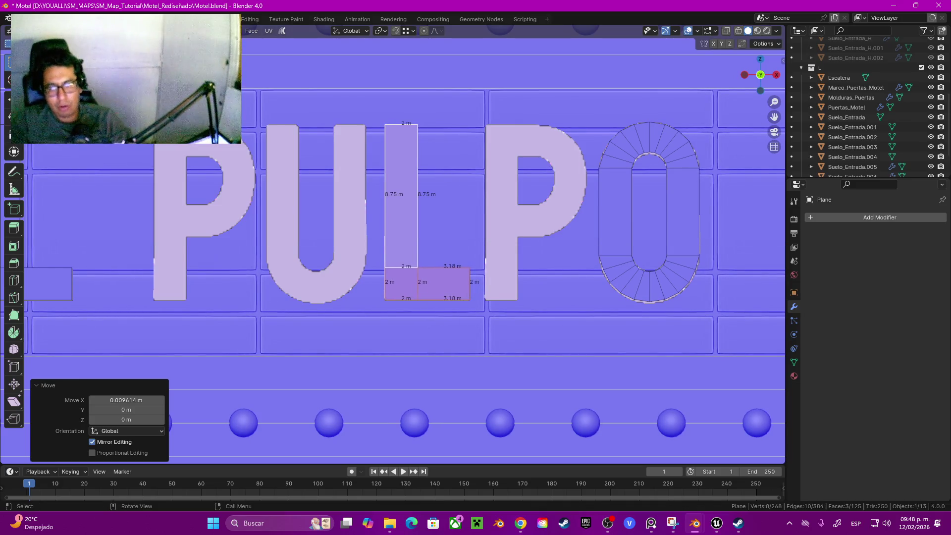
pyautogui.click(615, 262)
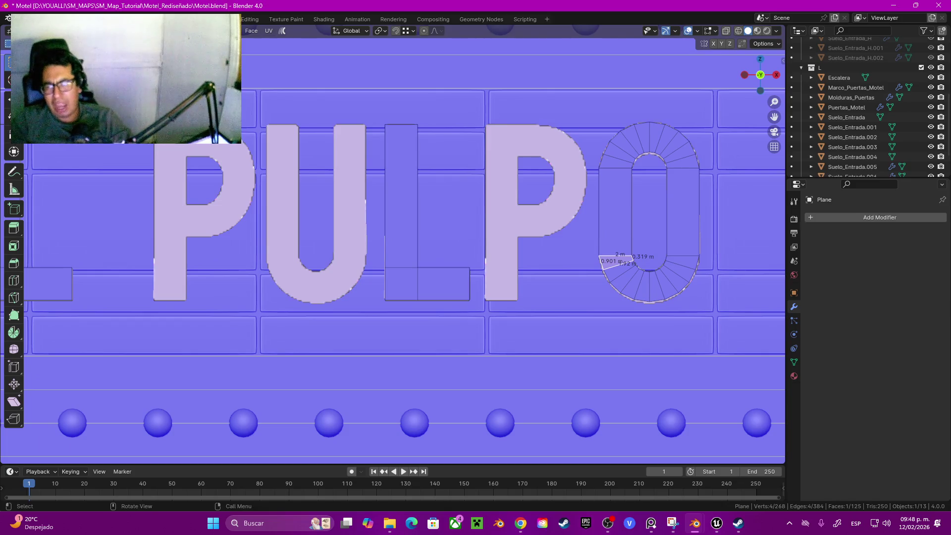
# Select the O's curved lower half and duplicate it along X onto PULPO's U.
pyautogui.click(615, 210)
pyautogui.keyDown('ctrl'); pyautogui.click(686, 277); pyautogui.keyUp('ctrl')
pyautogui.keyDown('ctrl'); pyautogui.click(683, 211); pyautogui.keyUp('ctrl')
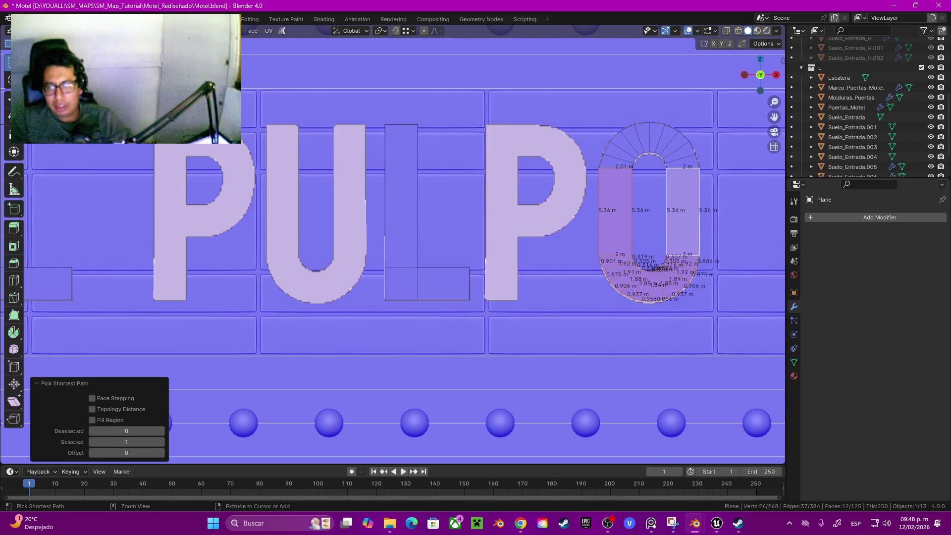
pyautogui.hotkey('shift', 'd')
pyautogui.press('x')
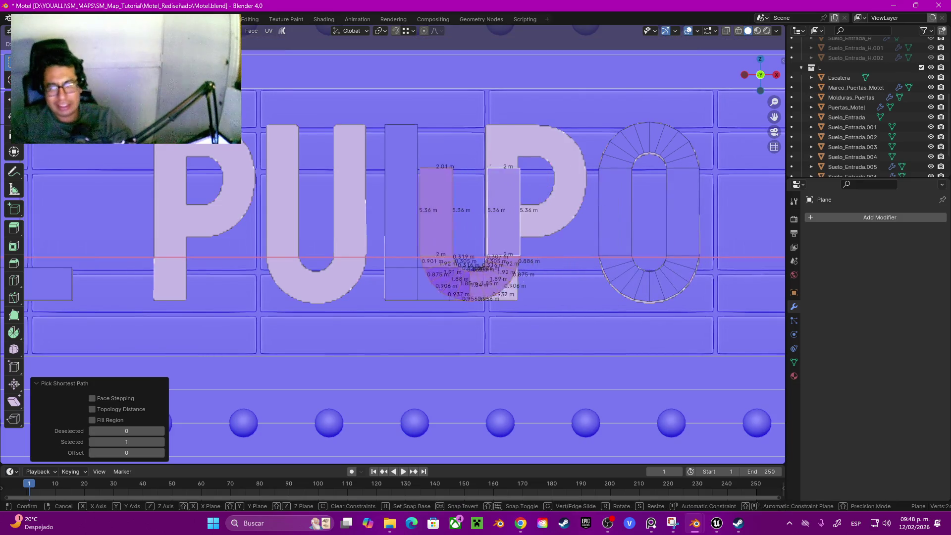
pyautogui.press('Return')
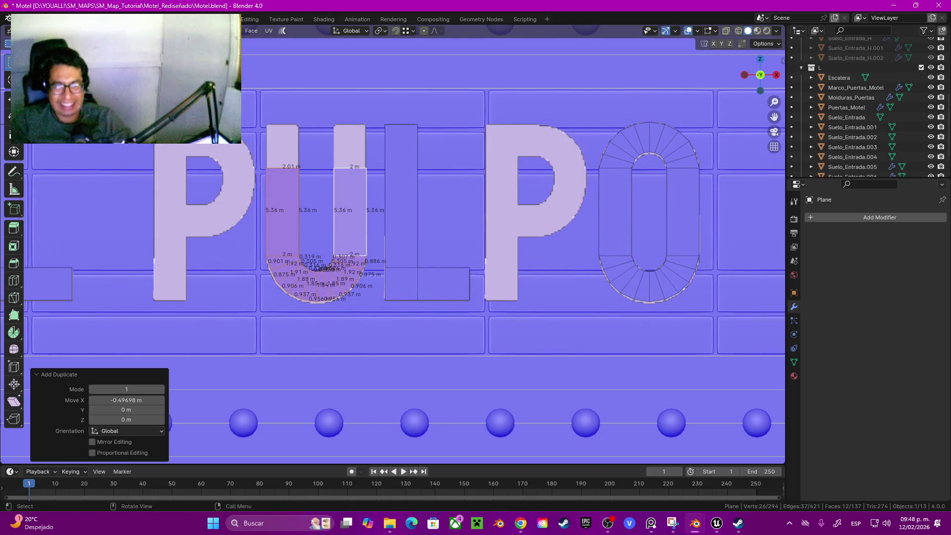
# Raise the U's stem tops along Z to full letter height with snapping enabled.
pyautogui.click(282, 168)
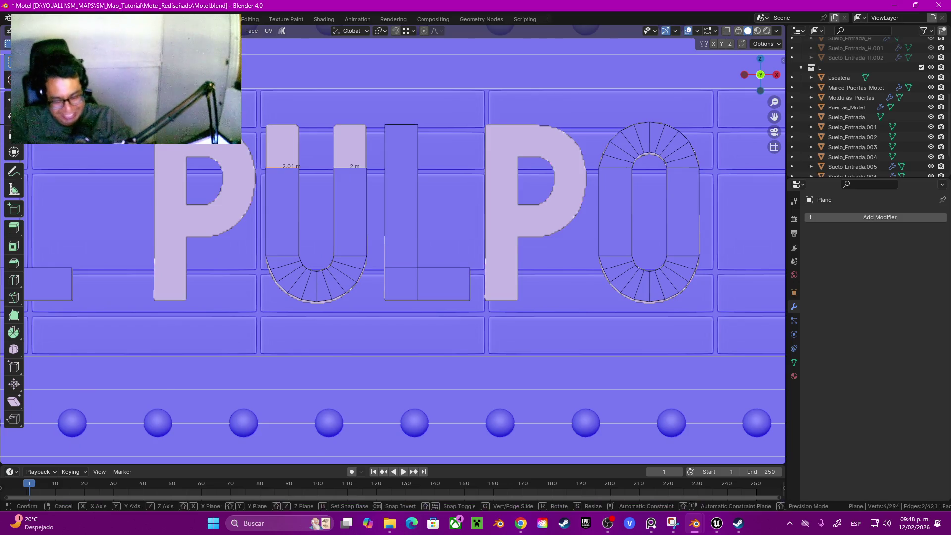
pyautogui.press('g')
pyautogui.press('z')
pyautogui.press('Return')
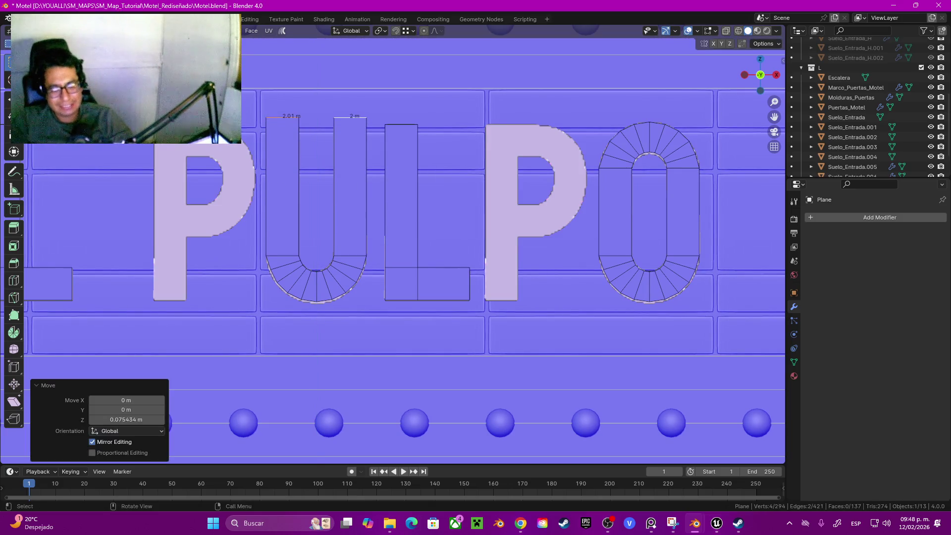
pyautogui.hotkey('shift', 'Tab')
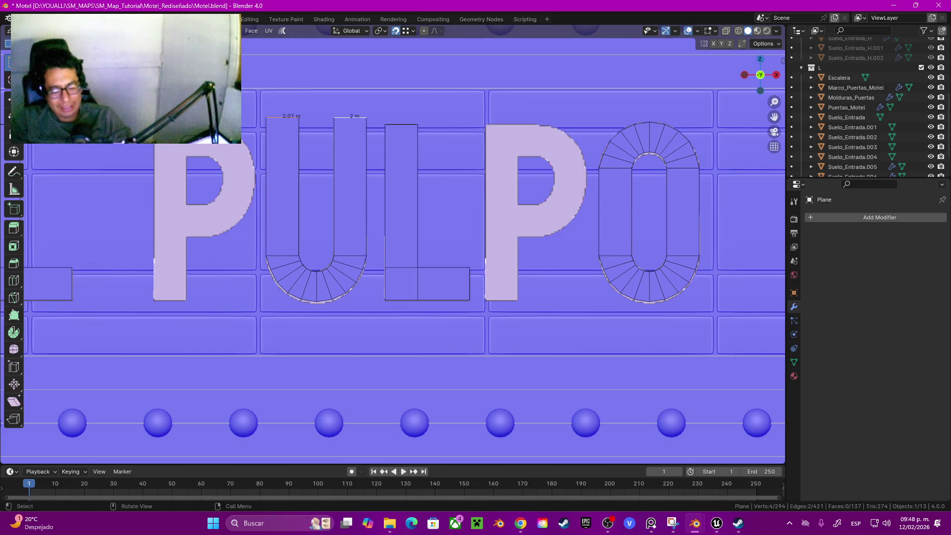
pyautogui.press('g')
pyautogui.press('z')
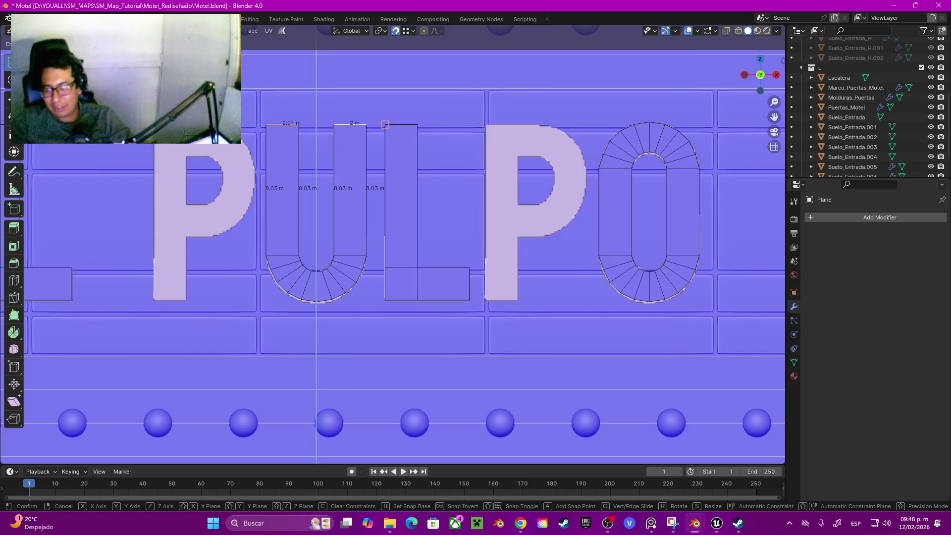
pyautogui.press('Return')
pyautogui.scroll(-5, 582, 248)
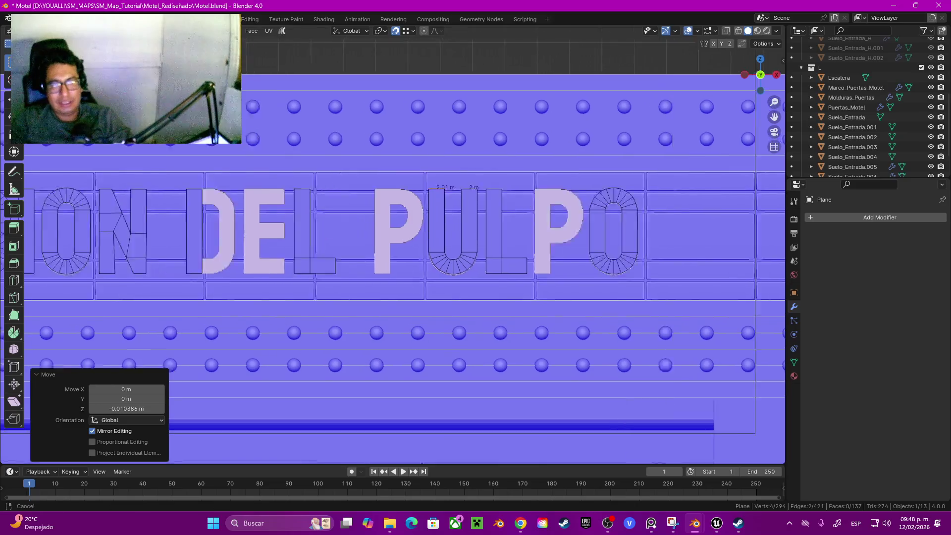
# Duplicate the D's stem face and move the copy along X to the D's right side.
pyautogui.scroll(6, 120, 238)
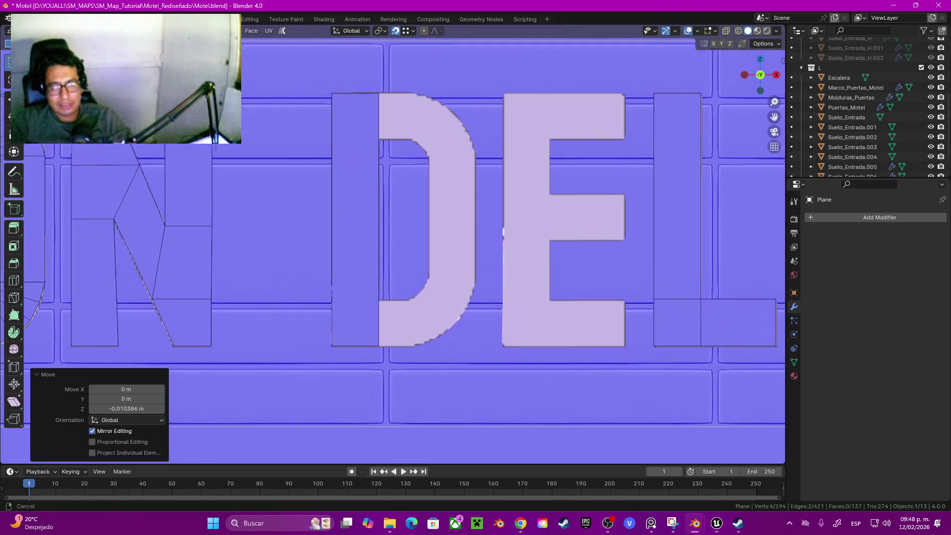
pyautogui.keyDown('shift'); pyautogui.moveTo(354, 220); pyautogui.dragTo(368, 230, button='middle'); pyautogui.keyUp('shift')
pyautogui.click(368, 247)
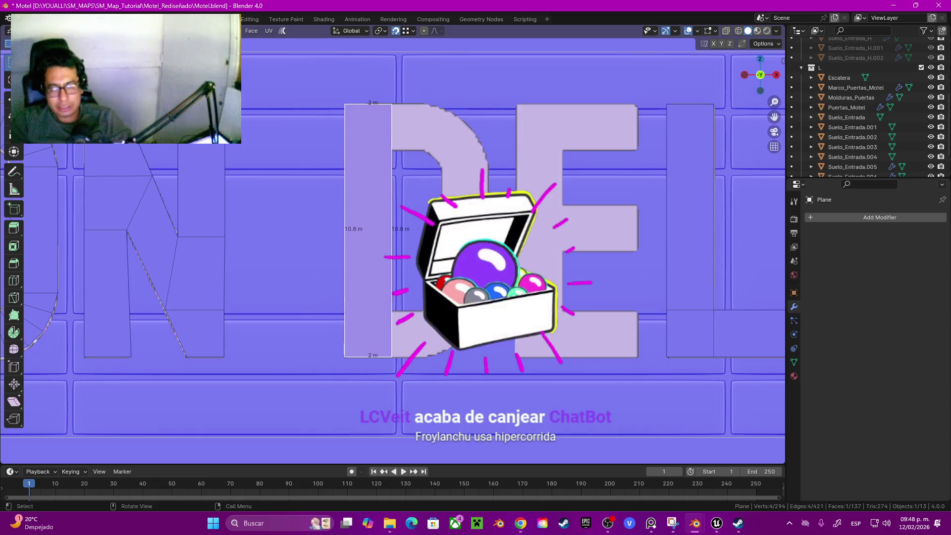
pyautogui.press('g')
pyautogui.press('x')
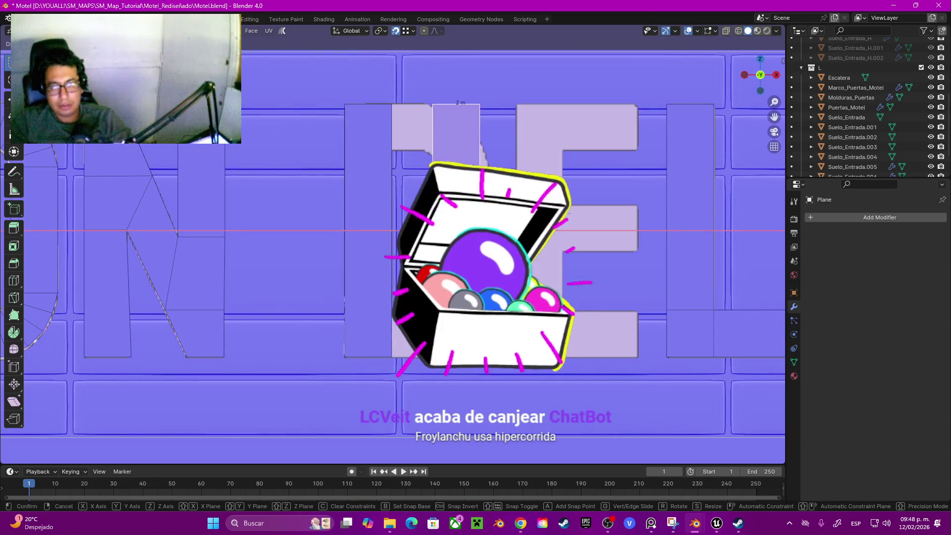
pyautogui.press('Return')
pyautogui.hotkey('shift', 'd')
pyautogui.press('x')
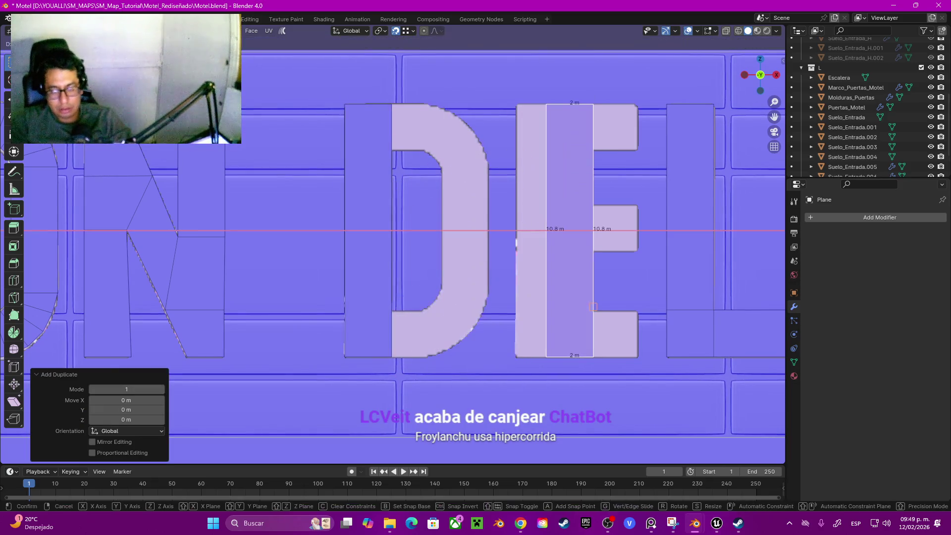
pyautogui.press('Escape')
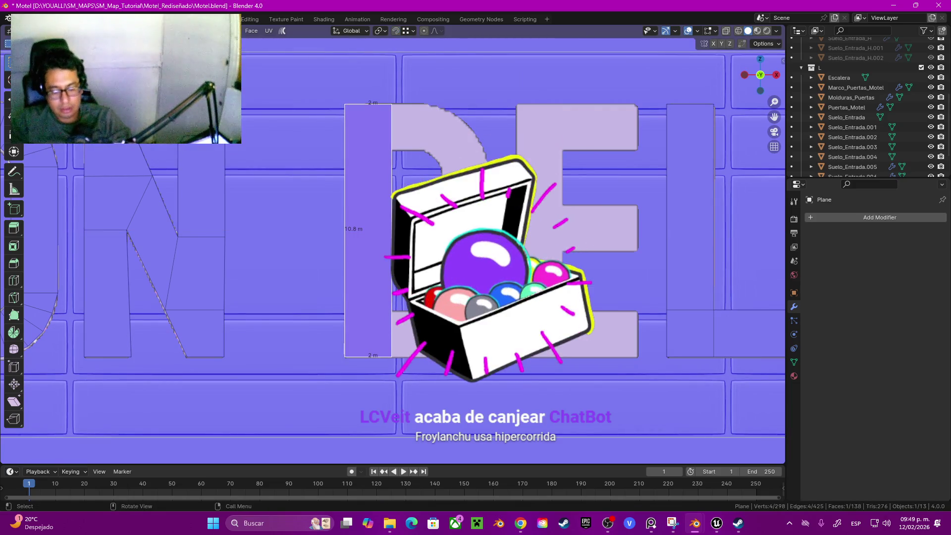
pyautogui.press('g')
pyautogui.press('x')
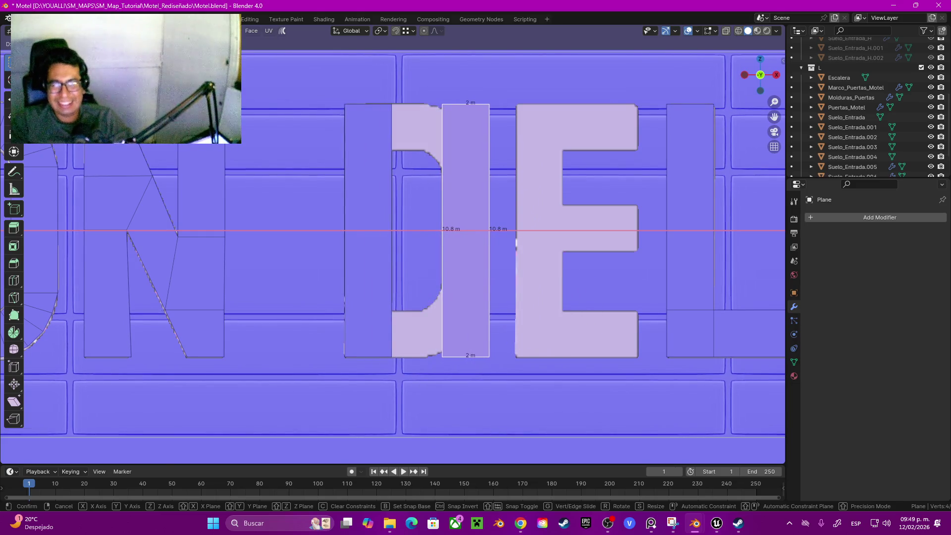
pyautogui.click(516, 243)
# Scale the copy along Z so it fits between the D's upper and lower curves.
pyautogui.press('s')
pyautogui.press('z')
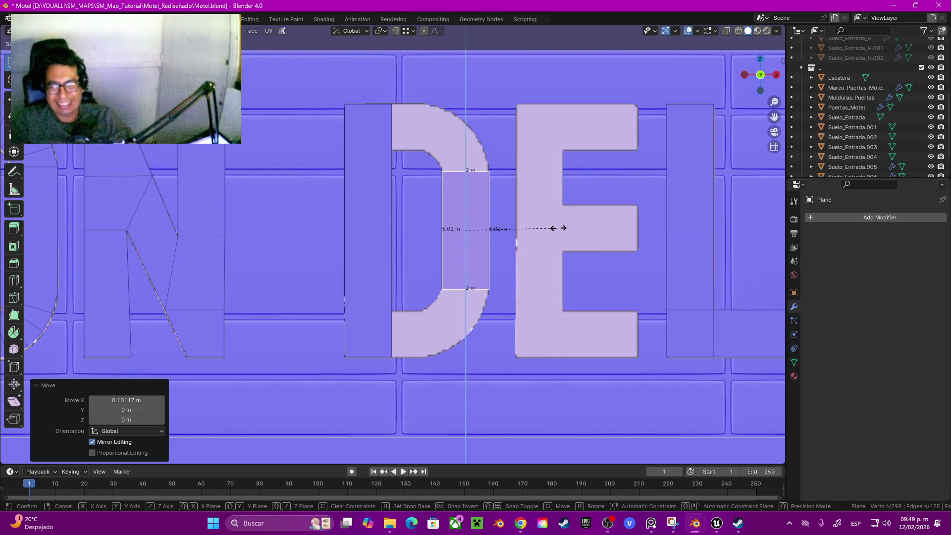
pyautogui.click(559, 228)
pyautogui.press('1')
pyautogui.click(442, 171)
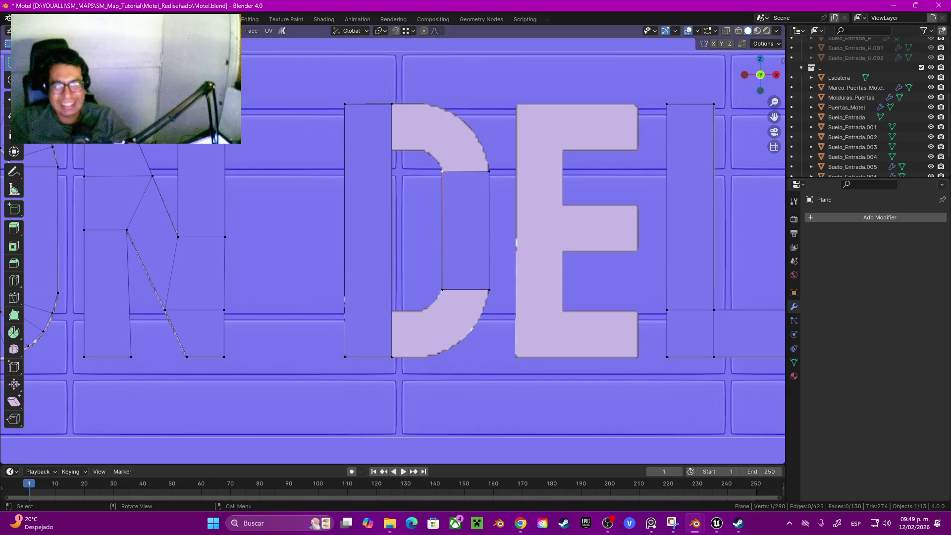
# Snap the 3D cursor to the D's inner corner and spin the top edge around it along the arc.
pyautogui.hotkey('shift', 's')
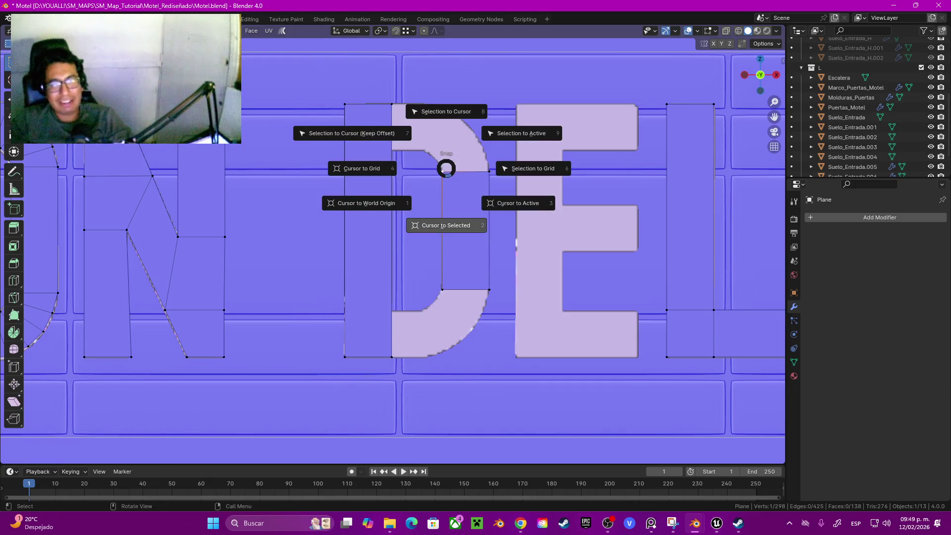
pyautogui.click(446, 223)
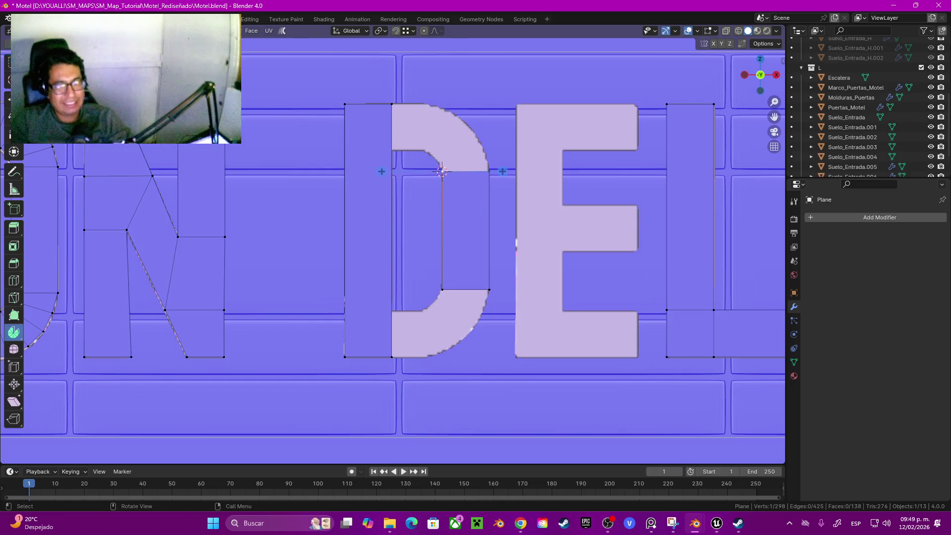
pyautogui.hotkey('alt', 'Home')
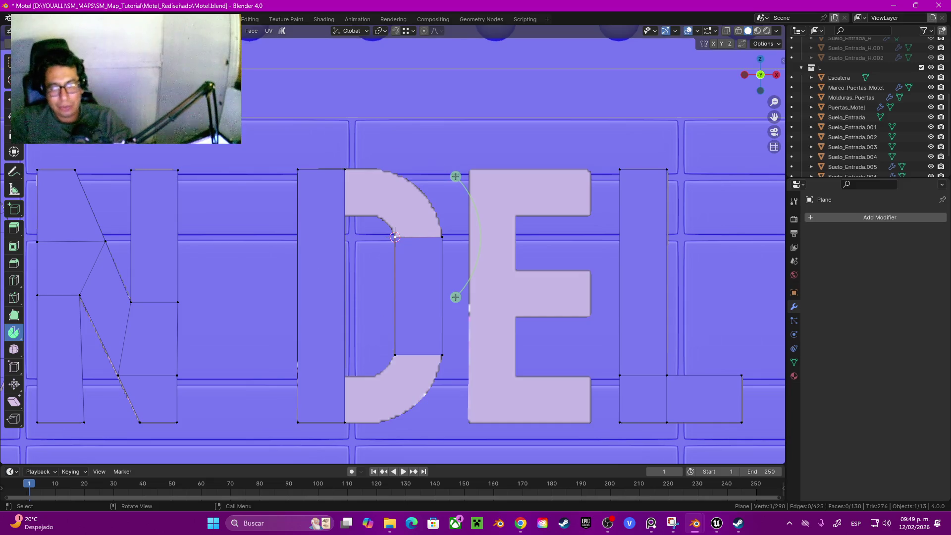
pyautogui.moveTo(456, 297)
pyautogui.mouseDown()
pyautogui.moveTo(463, 222)
pyautogui.moveTo(453, 181)
pyautogui.mouseUp()
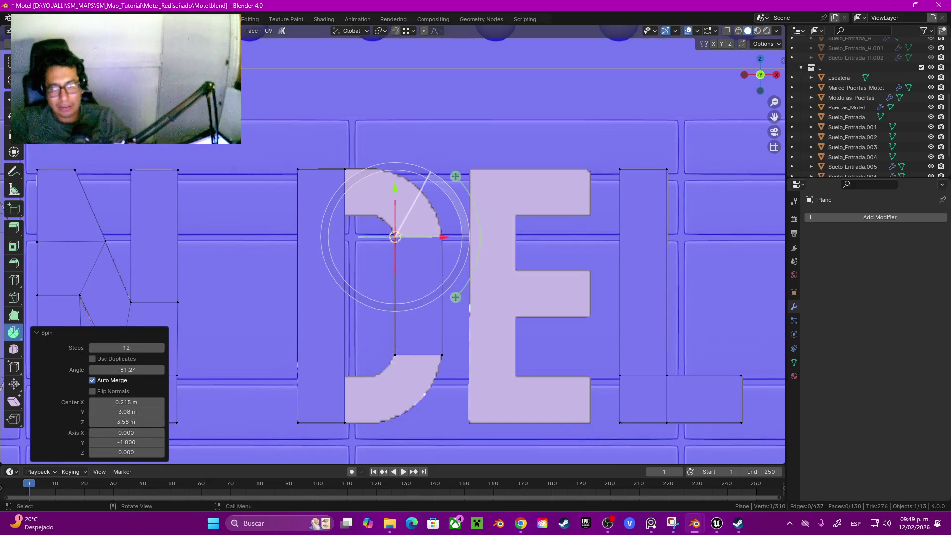
pyautogui.moveTo(395, 237); pyautogui.dragTo(395, 236)
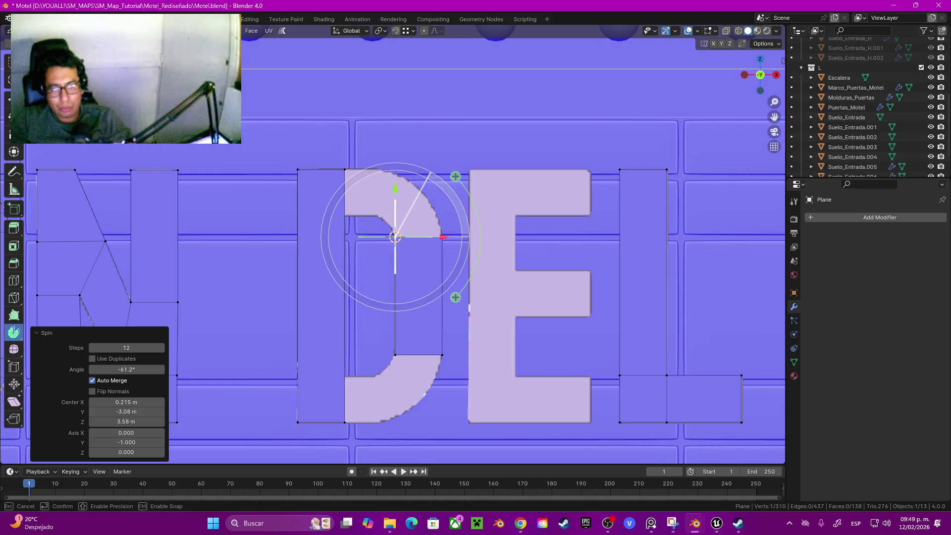
pyautogui.moveTo(395, 188)
pyautogui.mouseDown()
pyautogui.moveTo(394, 142)
pyautogui.moveTo(395, 159)
pyautogui.mouseUp()
pyautogui.scroll(5, 395, 158)
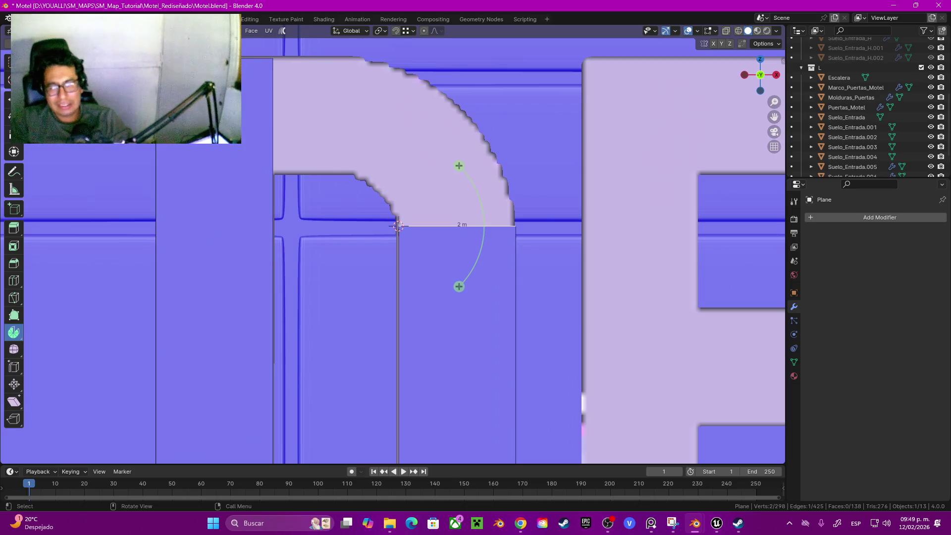
pyautogui.moveTo(459, 286); pyautogui.dragTo(454, 271)
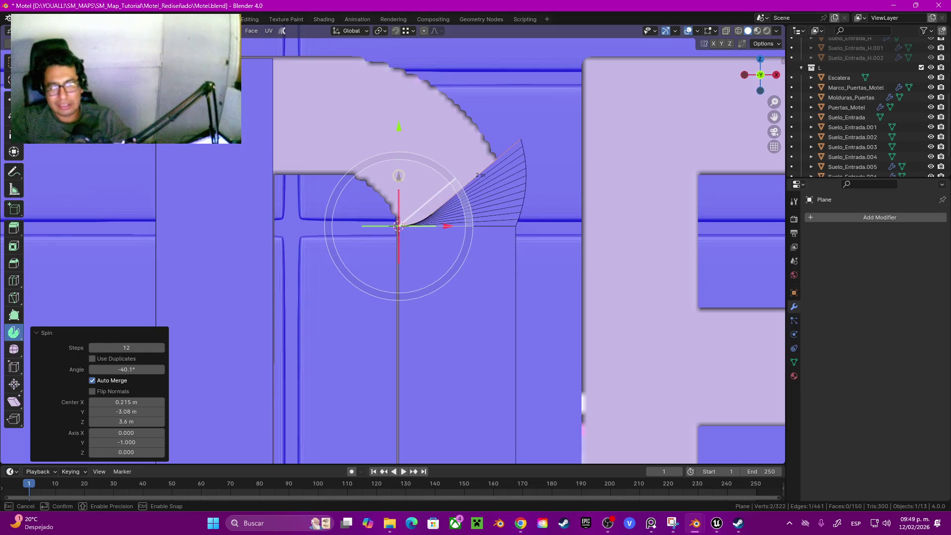
pyautogui.moveTo(456, 181); pyautogui.dragTo(455, 130)
pyautogui.moveTo(397, 175); pyautogui.dragTo(290, 176)
pyautogui.moveTo(290, 194); pyautogui.dragTo(291, 264)
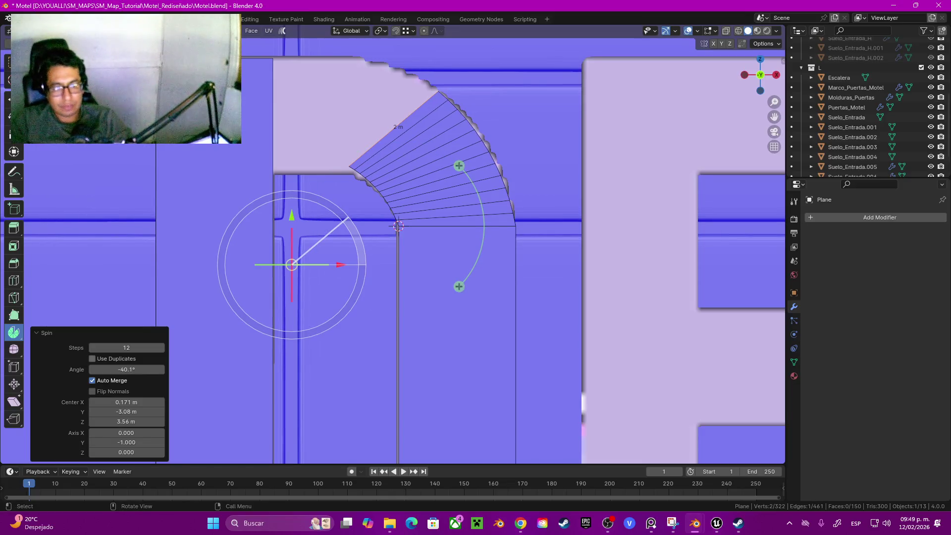
# Reduce the spin to 3 segments in the redo panel.
pyautogui.click(126, 347)
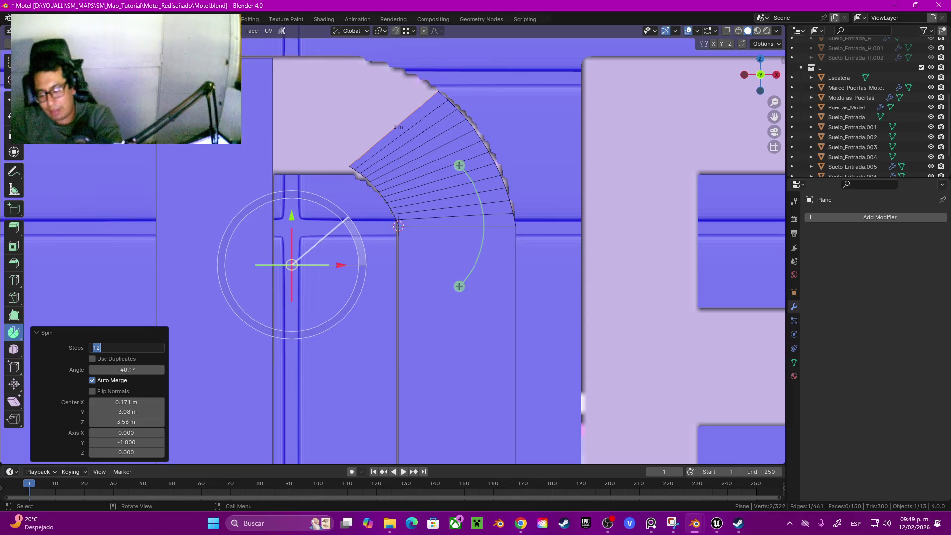
pyautogui.write('5')
pyautogui.press('Return')
pyautogui.click(126, 347)
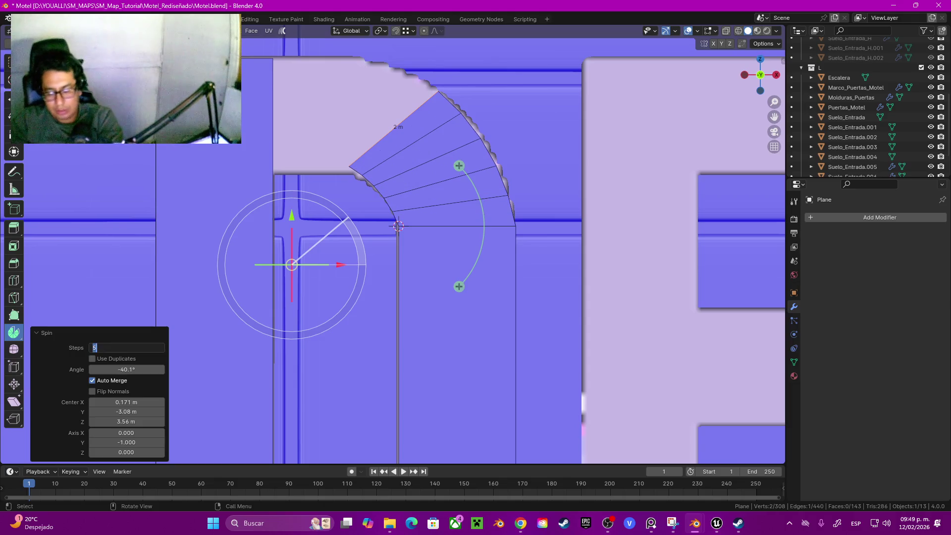
pyautogui.write('3')
pyautogui.press('Return')
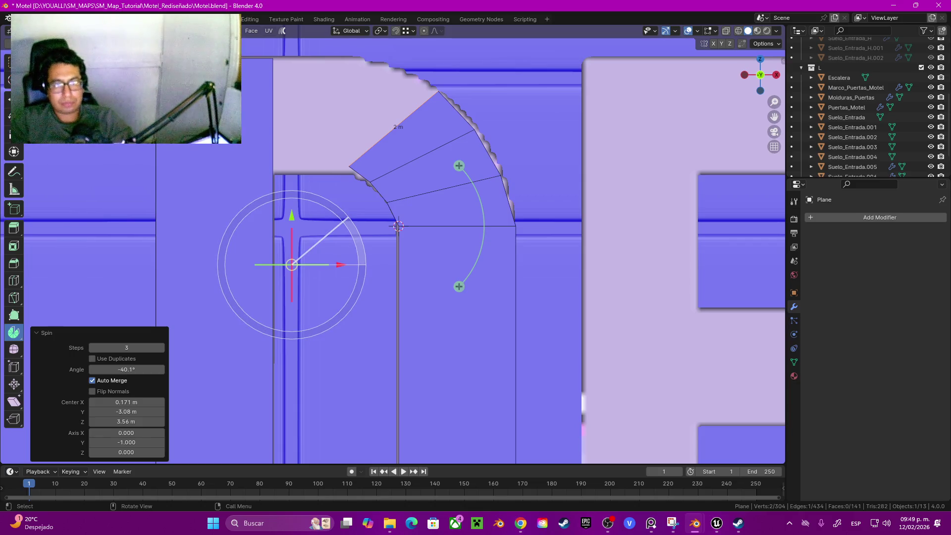
pyautogui.click(360, 173)
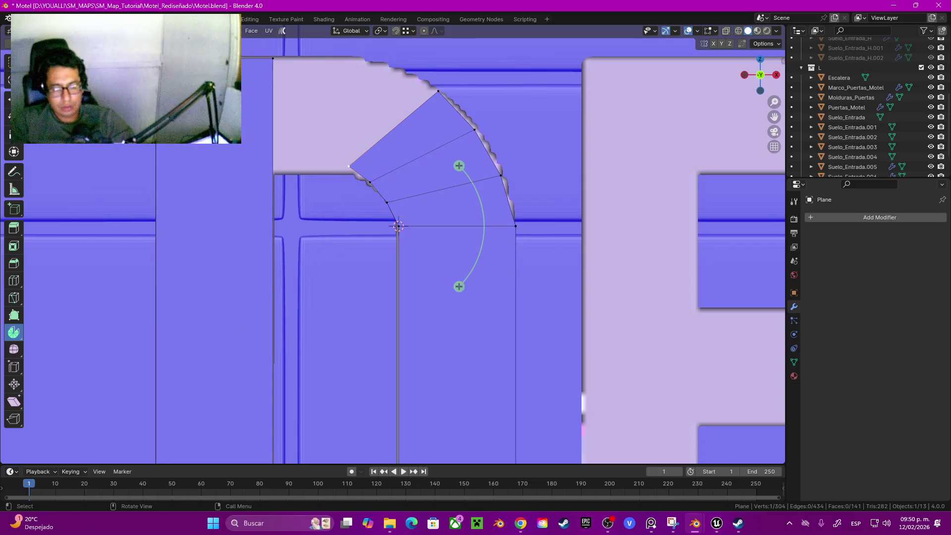
# Snap the 3D cursor to the arc's end vertex and delete the unwanted extra spun faces.
pyautogui.hotkey('shift', 's')
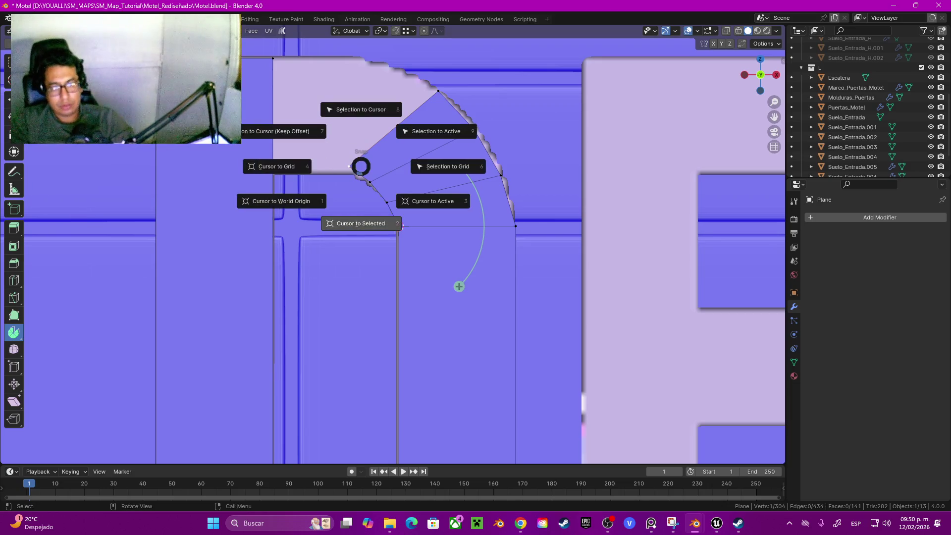
pyautogui.click(361, 221)
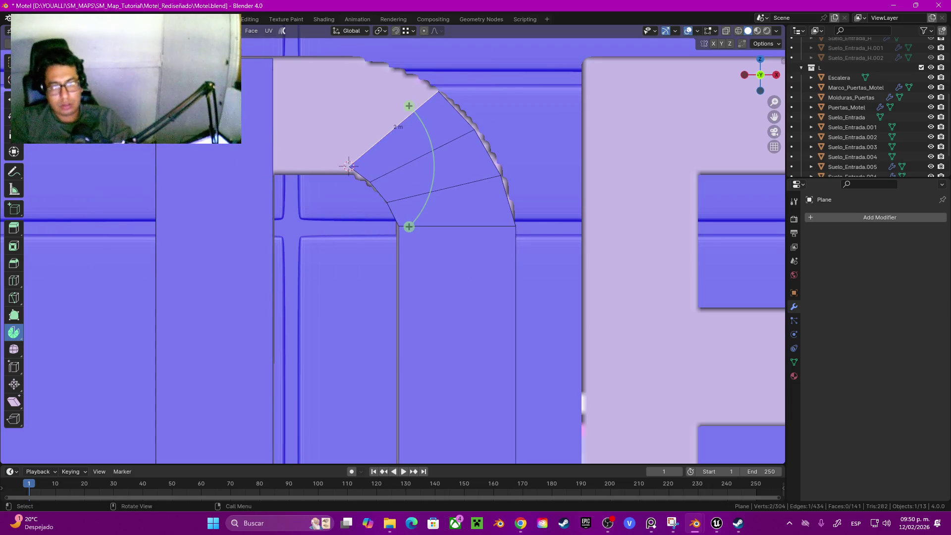
pyautogui.moveTo(408, 105)
pyautogui.mouseDown()
pyautogui.moveTo(351, 97)
pyautogui.moveTo(407, 104)
pyautogui.mouseUp()
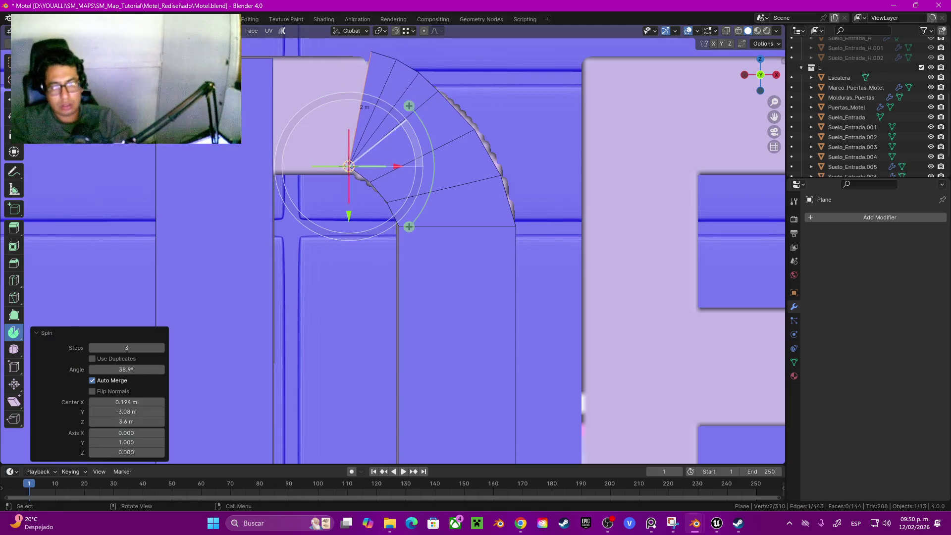
pyautogui.press('Escape')
pyautogui.press('e')
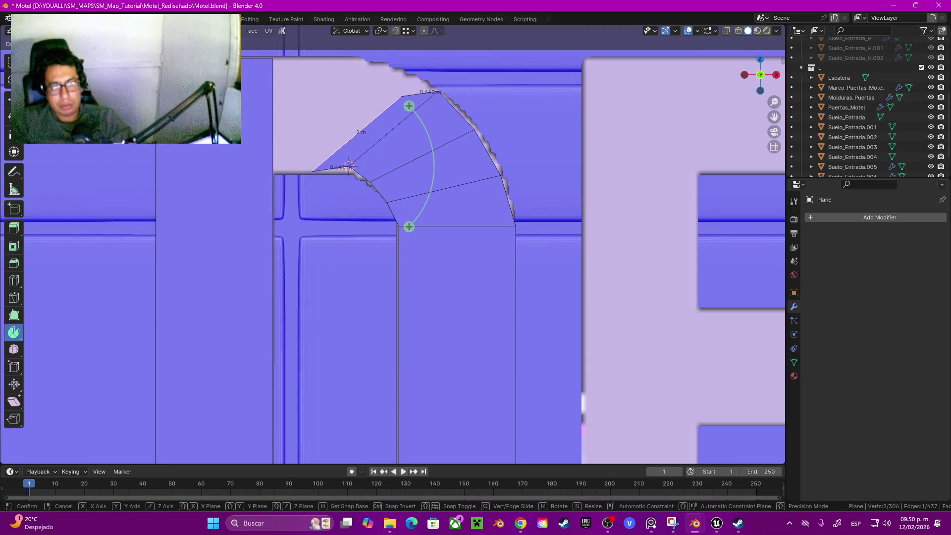
pyautogui.click(408, 107)
pyautogui.press('g')
pyautogui.press('Escape')
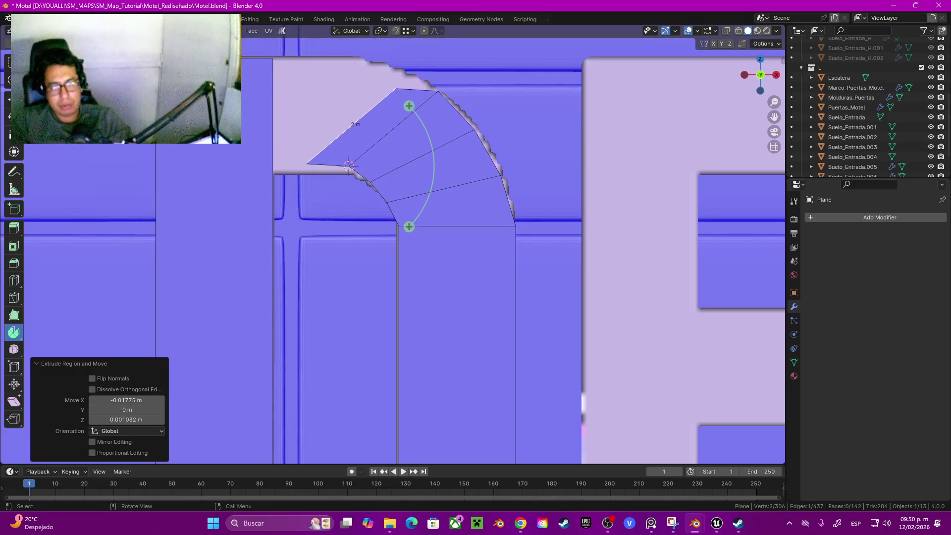
pyautogui.moveTo(409, 227)
pyautogui.mouseDown()
pyautogui.moveTo(431, 193)
pyautogui.moveTo(435, 149)
pyautogui.mouseUp()
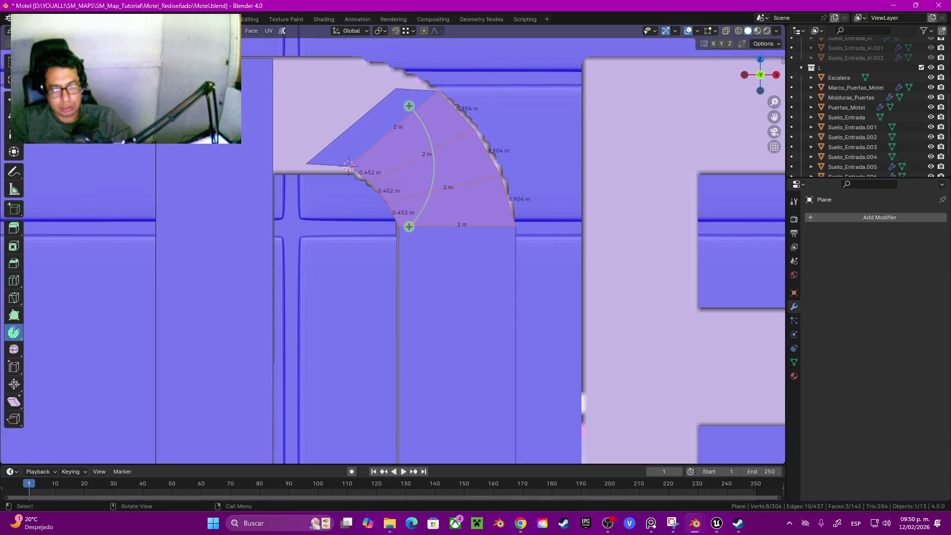
pyautogui.keyDown('shift'); pyautogui.click(349, 163); pyautogui.keyUp('shift')
pyautogui.press('x')
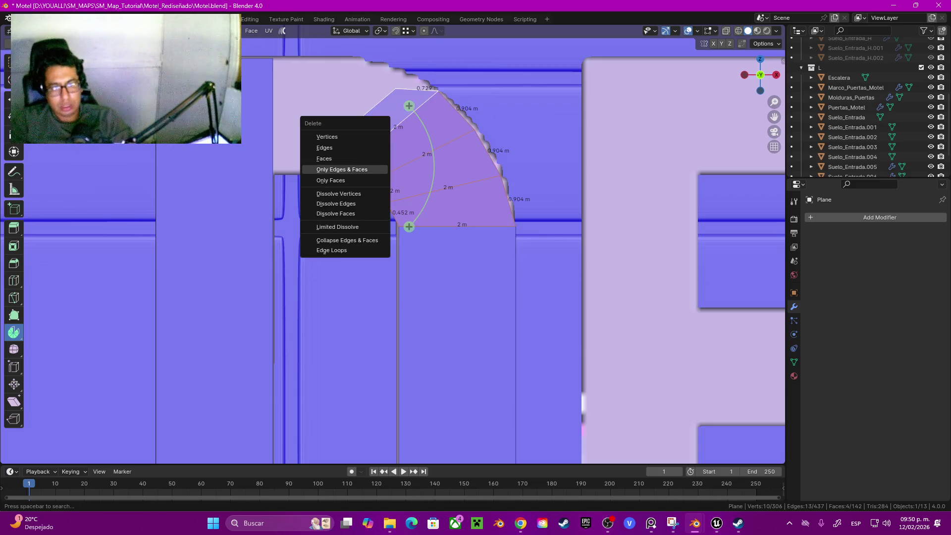
pyautogui.click(327, 159)
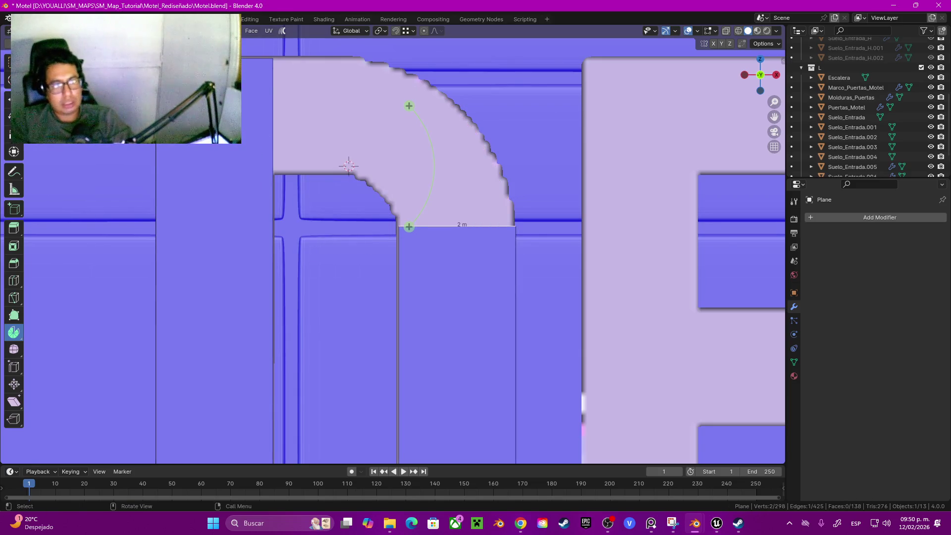
# Extrude the arc's top edge twice, rotating each new edge about −11° to follow the curve.
pyautogui.press('w')
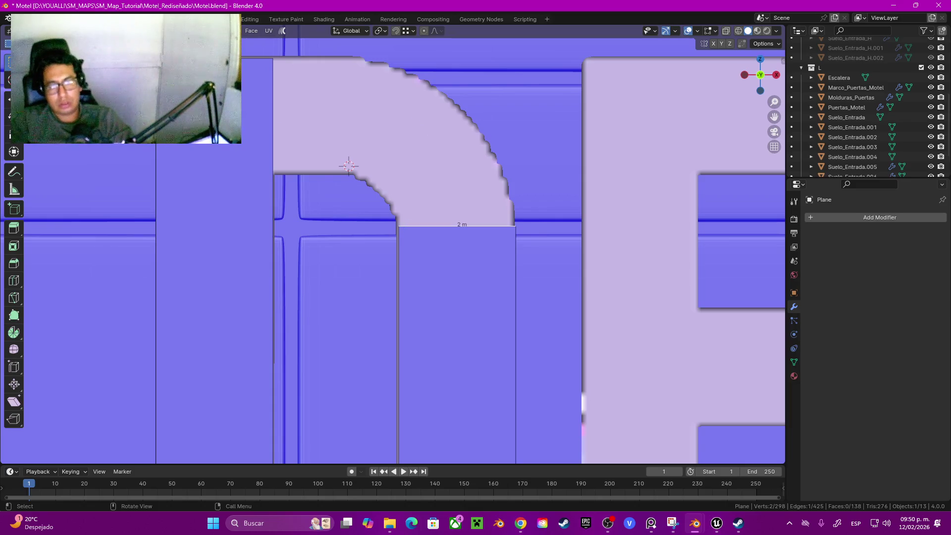
pyautogui.press('e')
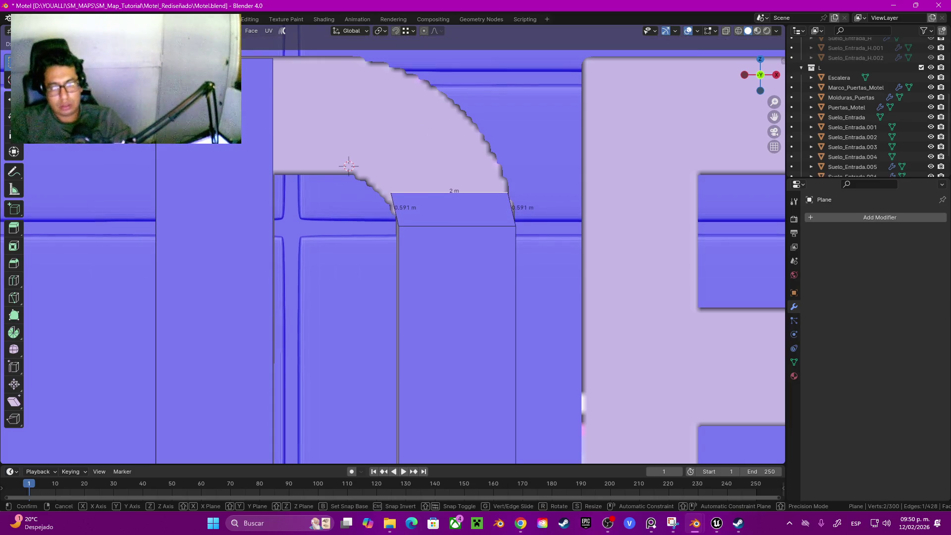
pyautogui.press('Return')
pyautogui.press('r')
pyautogui.click(605, 216)
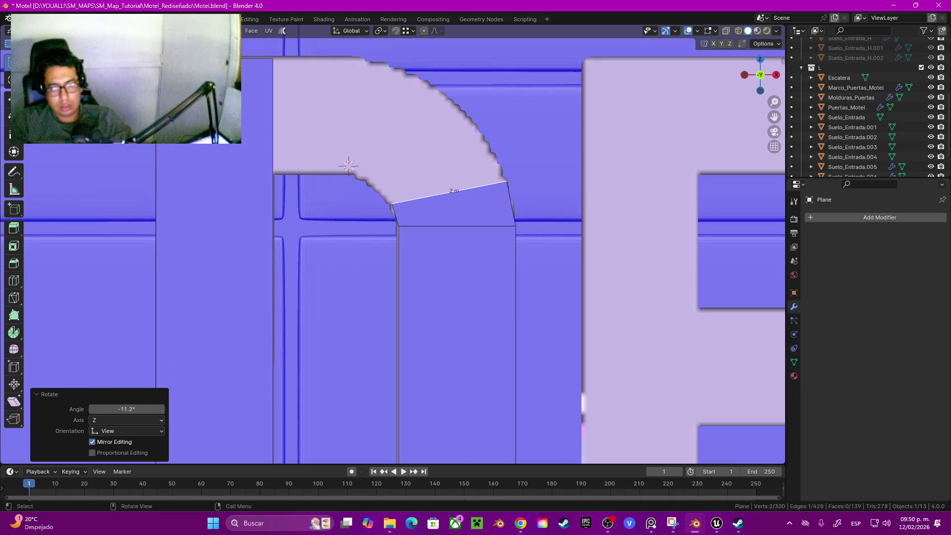
pyautogui.press('e')
pyautogui.press('Return')
pyautogui.press('r')
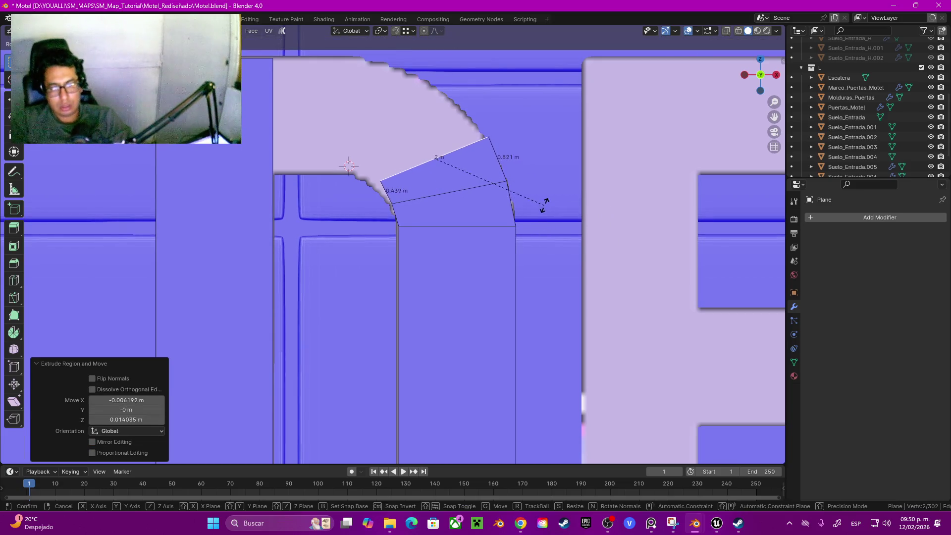
pyautogui.click(543, 206)
pyautogui.press('g')
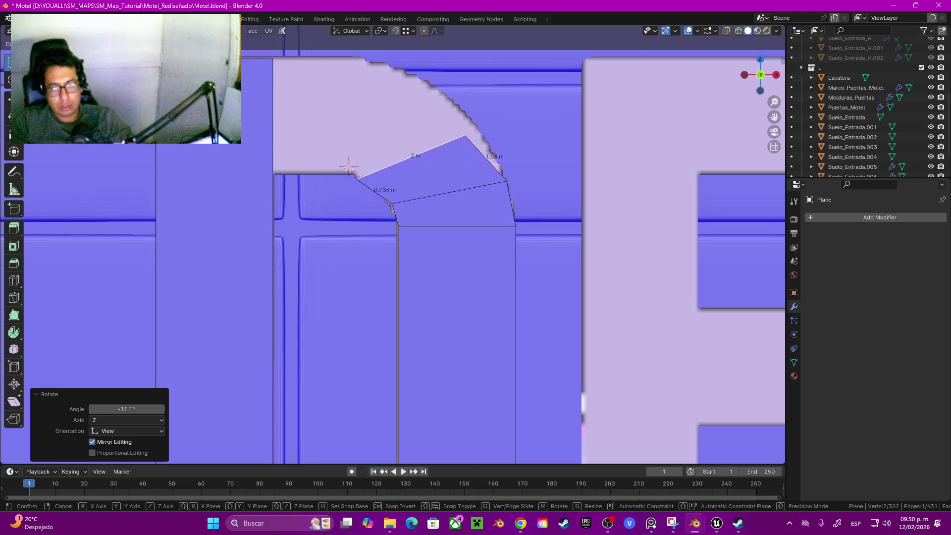
pyautogui.press('Return')
# Extrude two more edges, rotating them −22.6° and −26° up toward the D's top.
pyautogui.press('e')
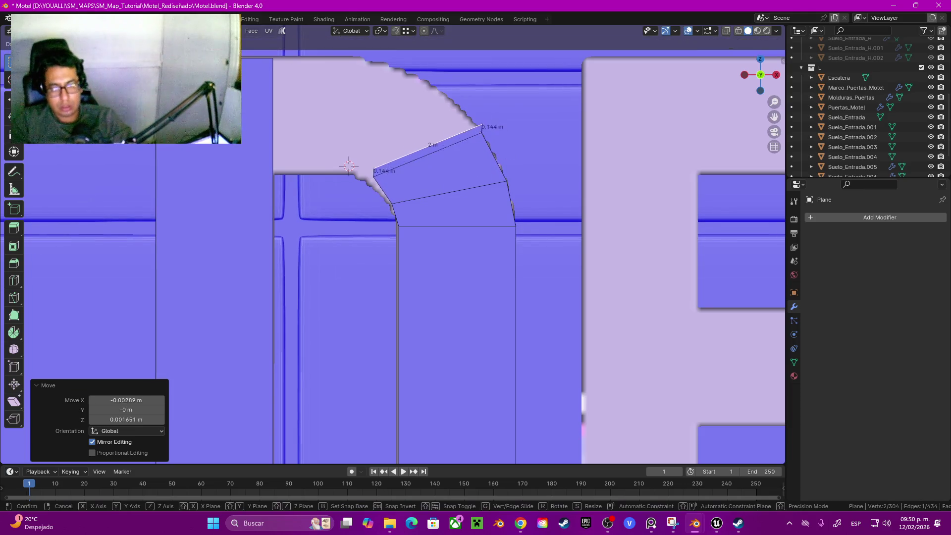
pyautogui.press('Return')
pyautogui.press('r')
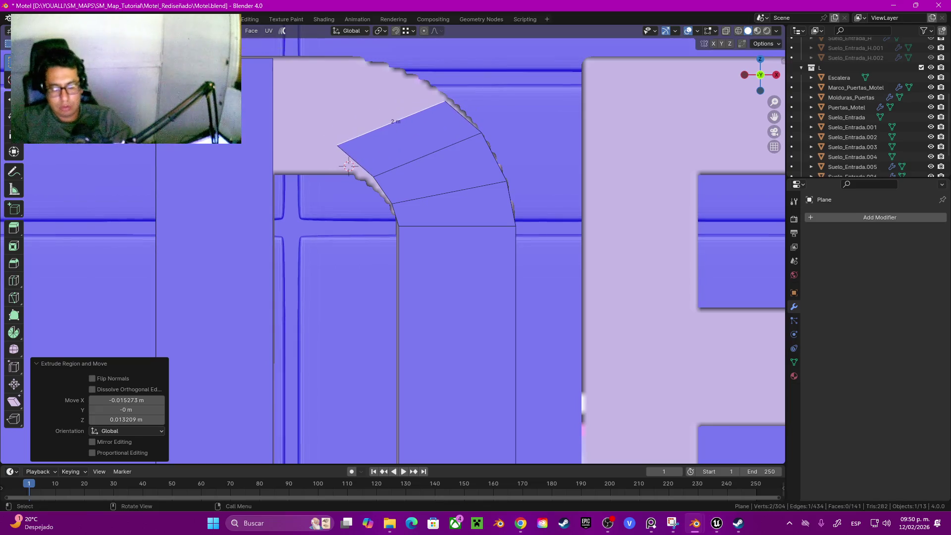
pyautogui.press('Return')
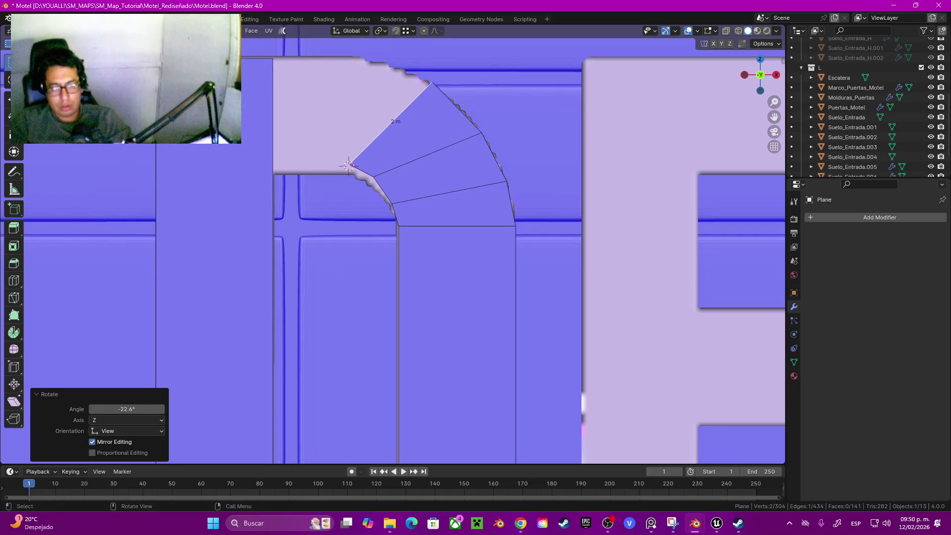
pyautogui.keyDown('shift'); pyautogui.moveTo(348, 166); pyautogui.dragTo(385, 201, button='middle'); pyautogui.keyUp('shift')
pyautogui.press('e')
pyautogui.press('Return')
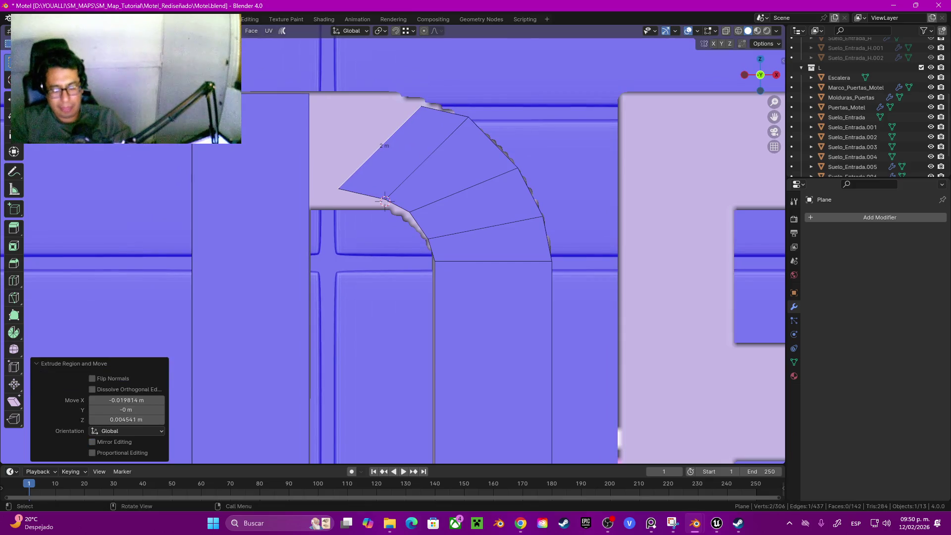
pyautogui.press('r')
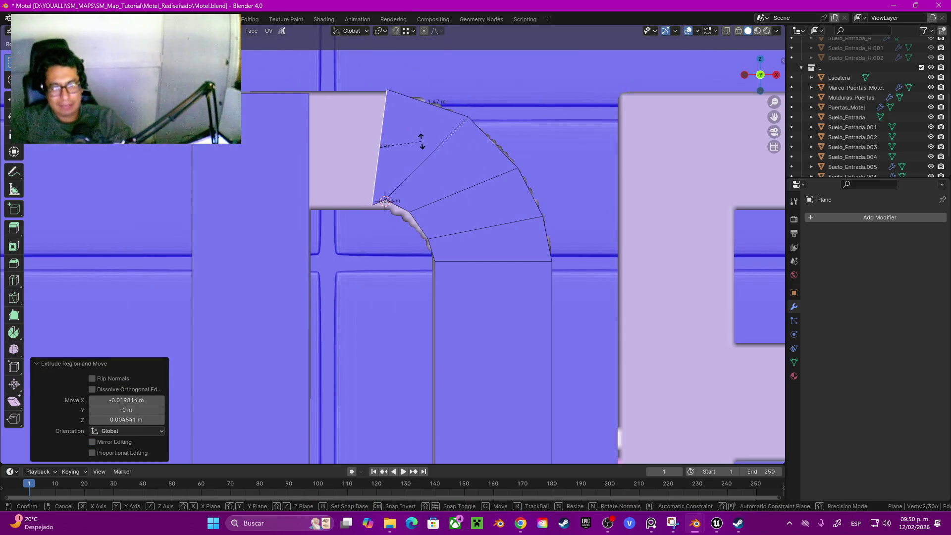
pyautogui.press('Return')
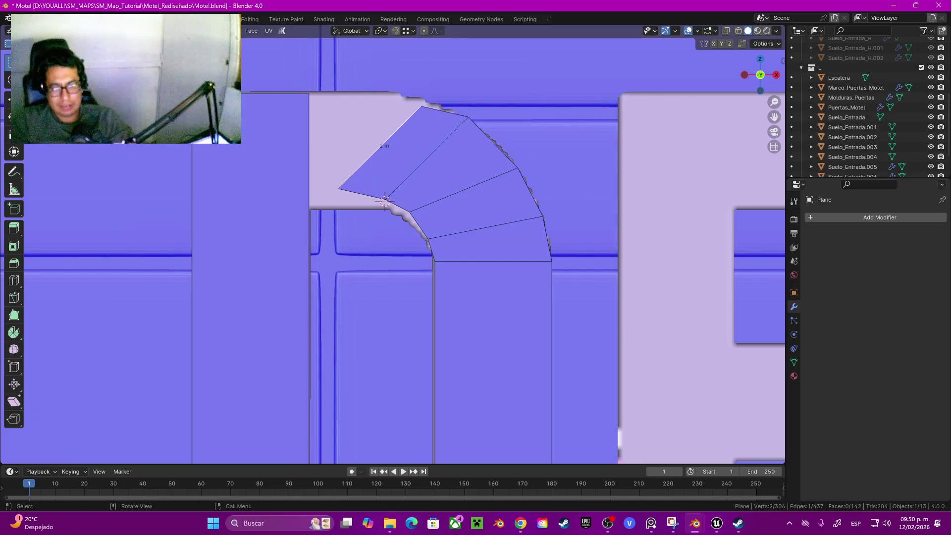
pyautogui.press('r')
pyautogui.press('Return')
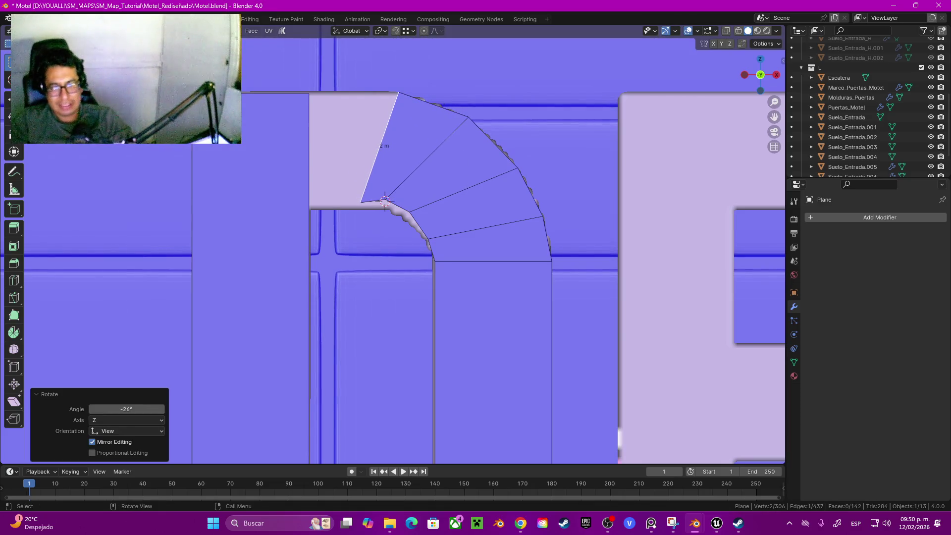
pyautogui.press('1')
pyautogui.click(385, 200)
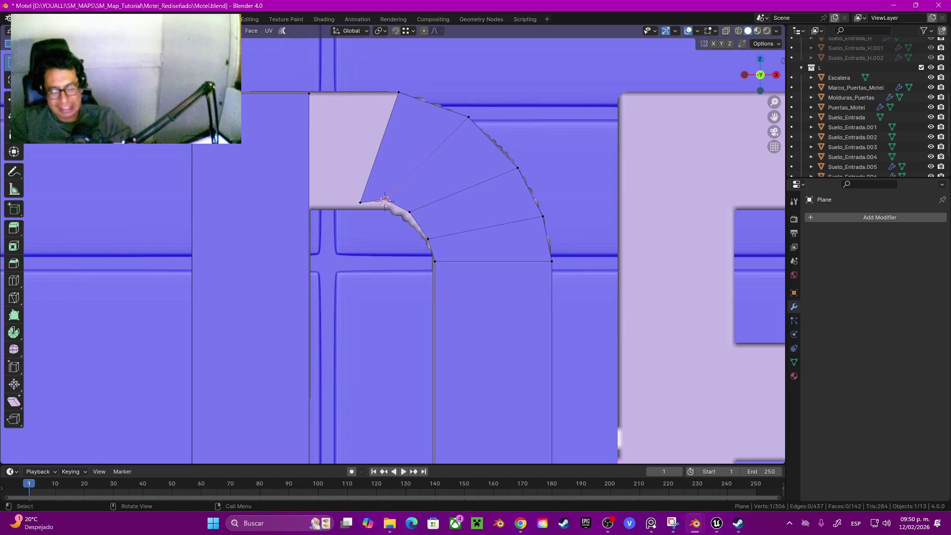
# Slide the wedge's vertices, including its corner and top vertices, onto the D's reference outline.
pyautogui.press('g')
pyautogui.press('g')
pyautogui.press('Return')
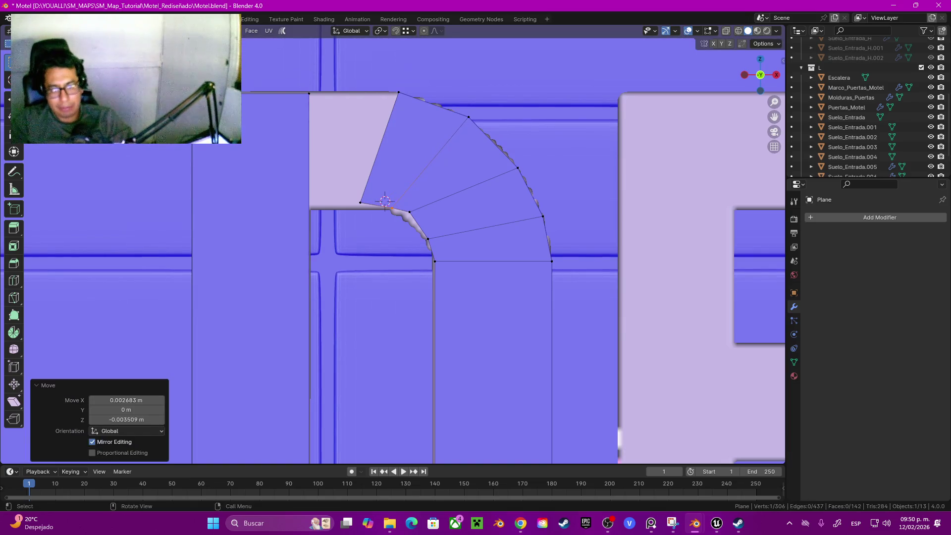
pyautogui.press('g')
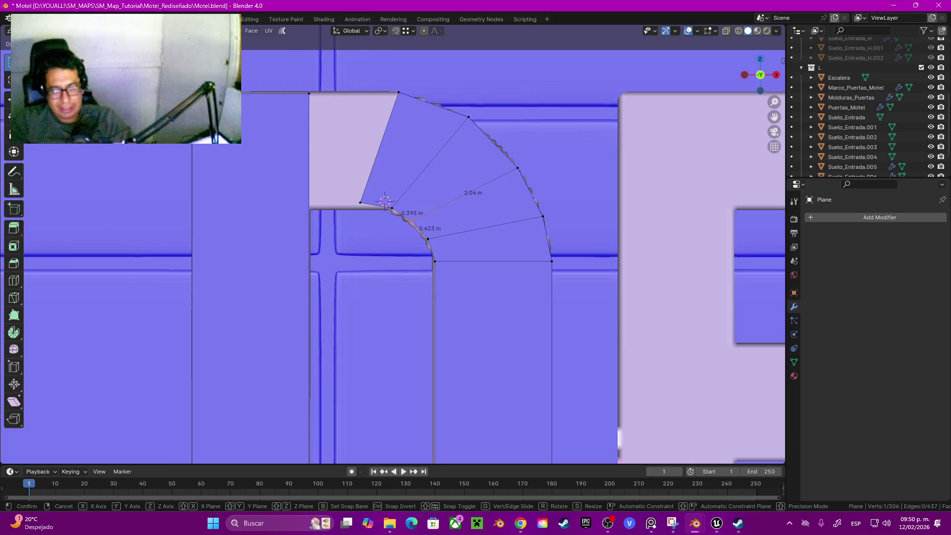
pyautogui.press('Return')
pyautogui.press('g')
pyautogui.press('Return')
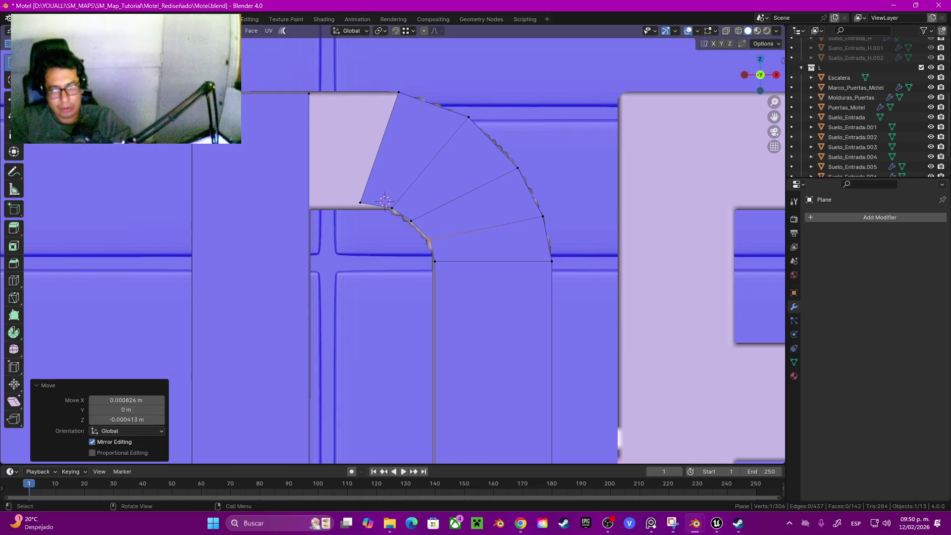
pyautogui.click(360, 203)
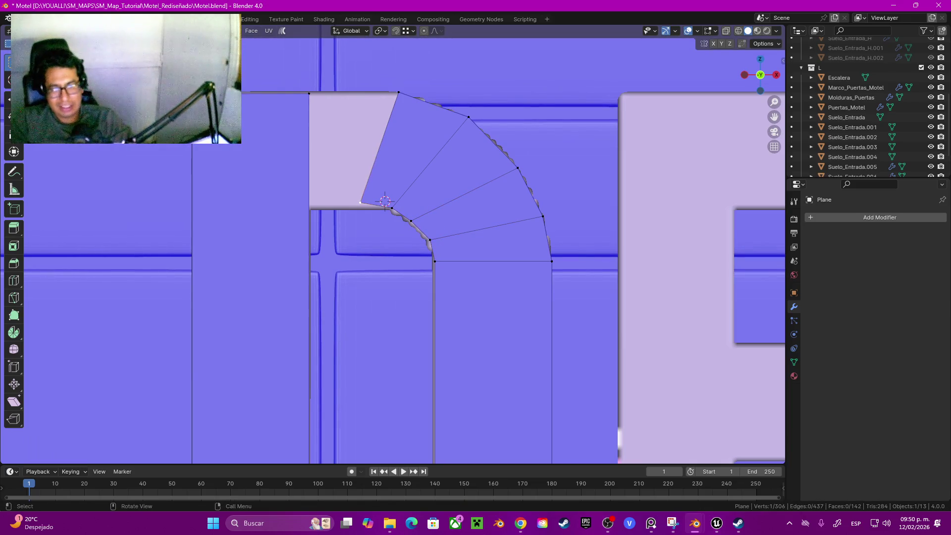
pyautogui.press('g')
pyautogui.press('Return')
pyautogui.click(398, 92)
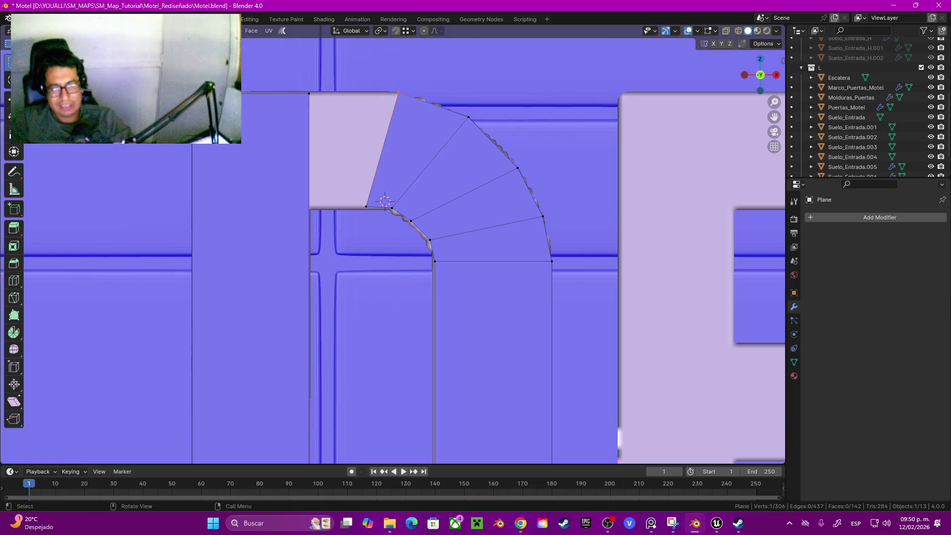
pyautogui.press('g')
pyautogui.press('Return')
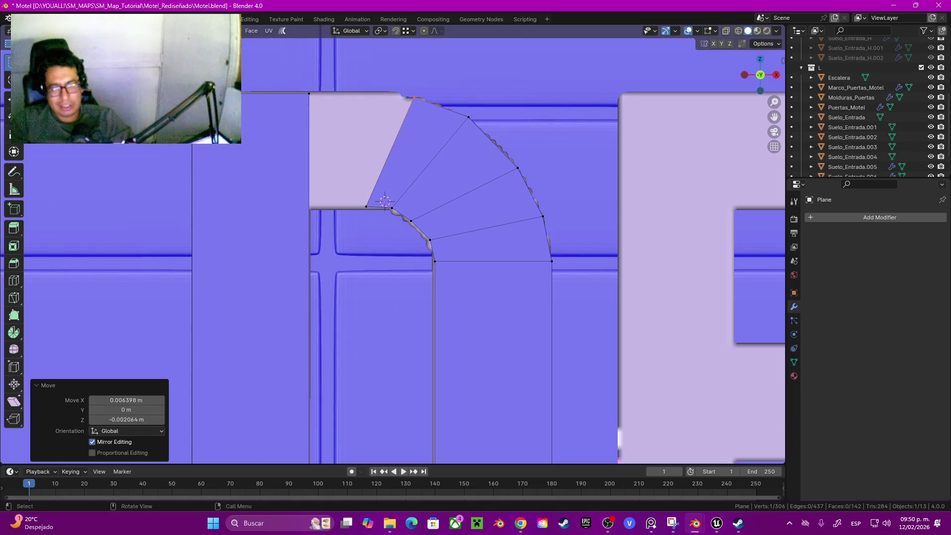
# Loop cut the D's left stem and snap the cut up level with the curve's inner edge.
pyautogui.click(390, 152)
pyautogui.keyDown('shift'); pyautogui.click(309, 278); pyautogui.keyUp('shift')
pyautogui.hotkey('ctrl', 'r')
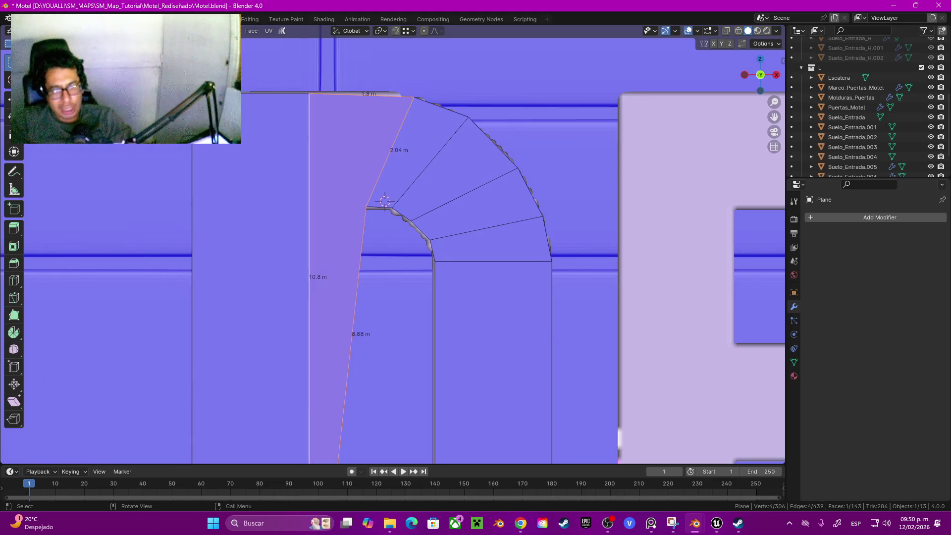
pyautogui.click(309, 212)
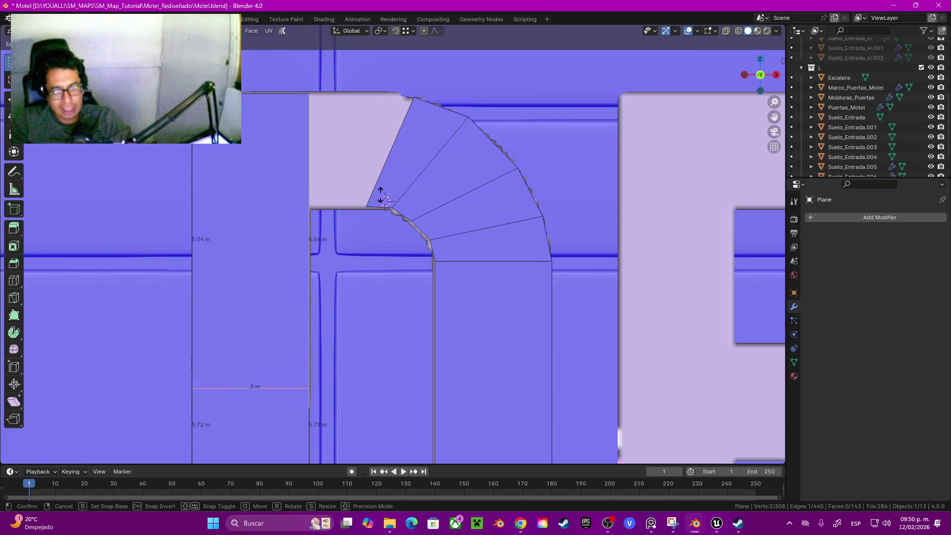
pyautogui.click(309, 208)
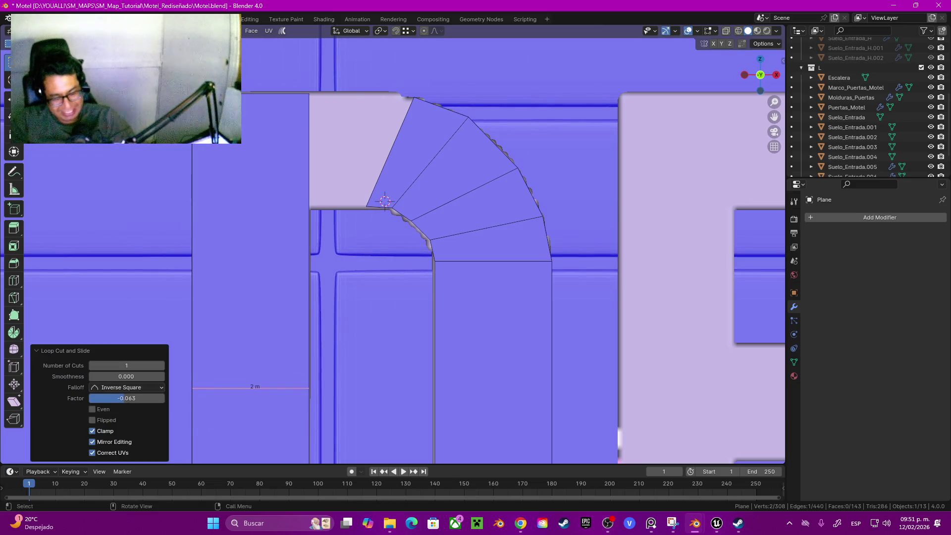
pyautogui.hotkey('shift', 'Tab')
pyautogui.press('g')
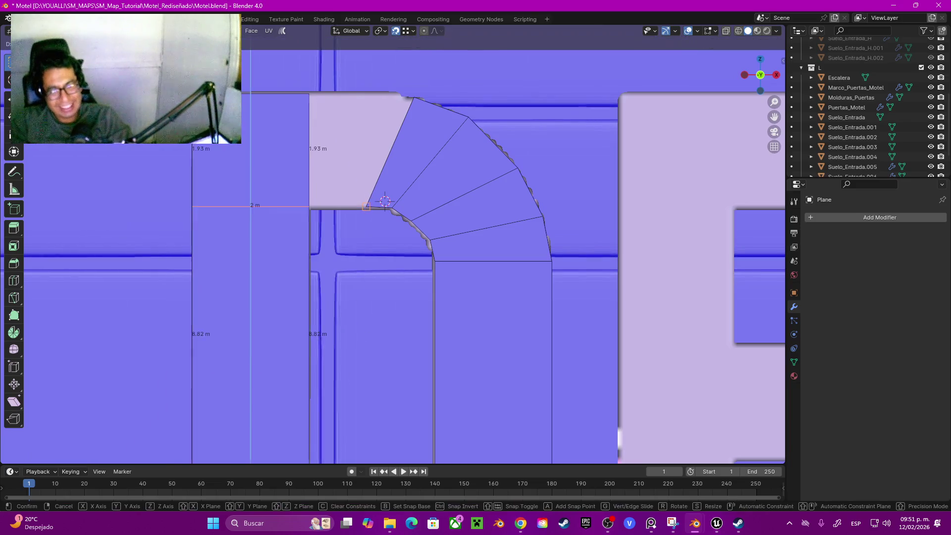
pyautogui.press('Return')
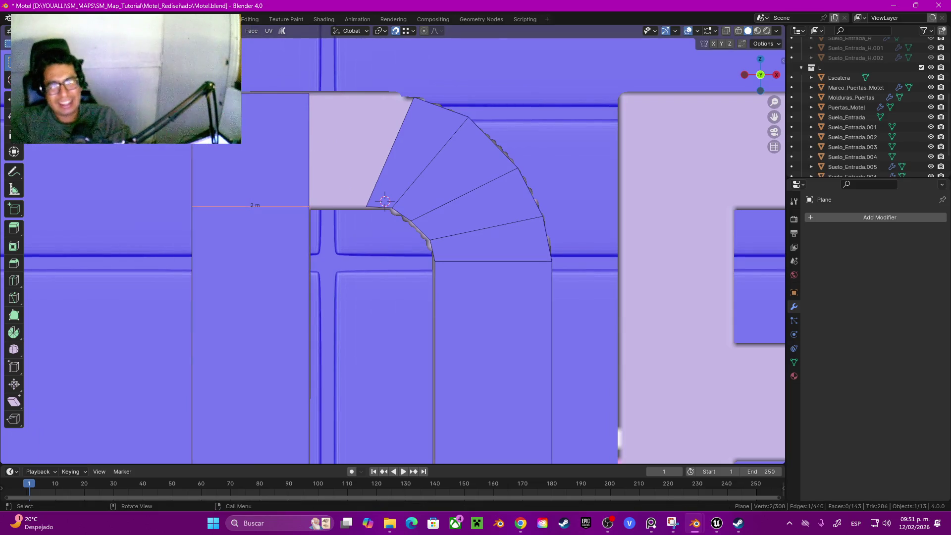
# Fill the D's upper-left corner between the stem and slanted edge with a face.
pyautogui.click(390, 152)
pyautogui.keyDown('shift'); pyautogui.click(309, 148); pyautogui.keyUp('shift')
pyautogui.press('f')
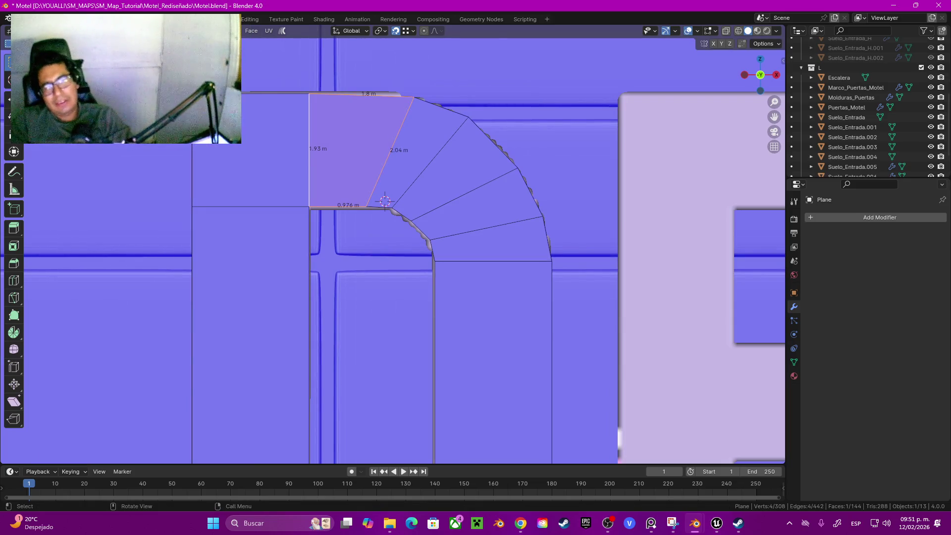
# Move the inner and outer arc vertices onto the D's curve outline.
pyautogui.press('1')
pyautogui.click(411, 220)
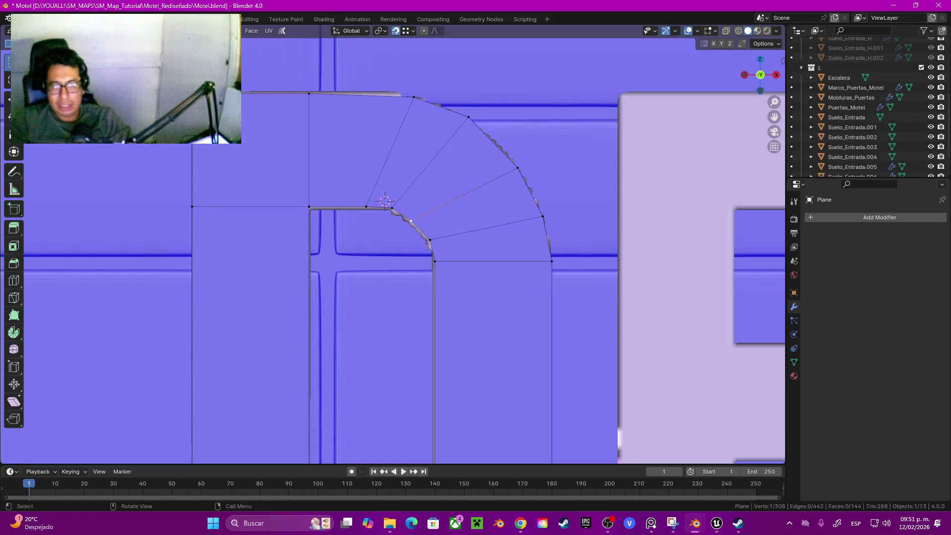
pyautogui.press('g')
pyautogui.click(501, 287)
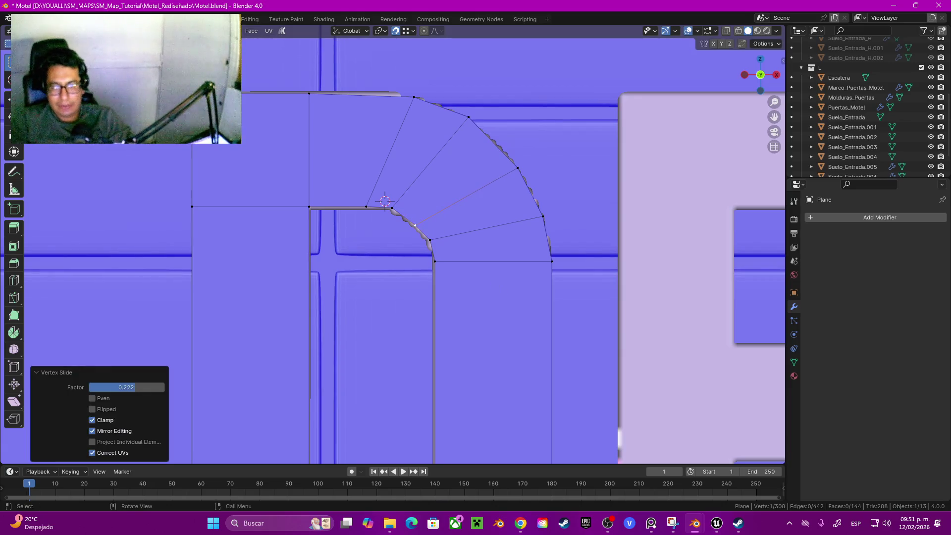
pyautogui.click(430, 240)
pyautogui.press('g')
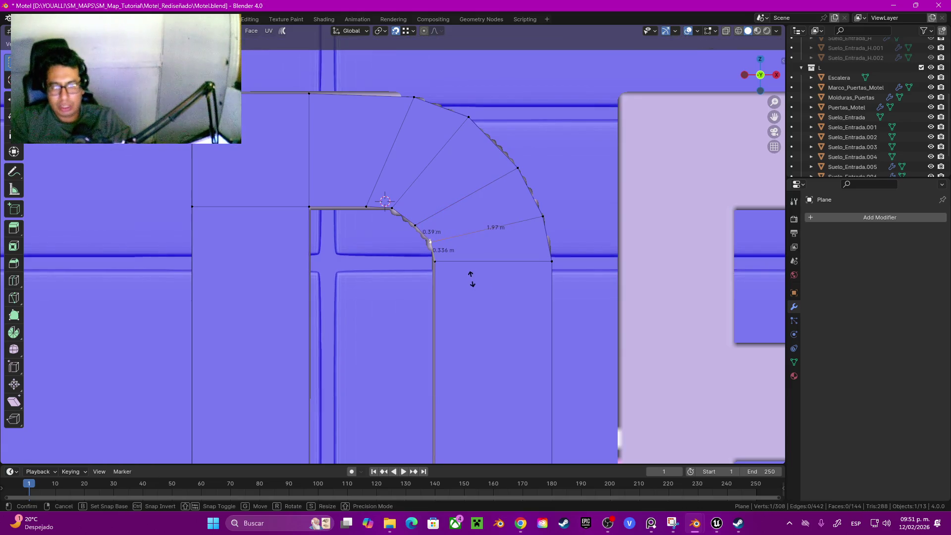
pyautogui.click(472, 280)
pyautogui.click(543, 217)
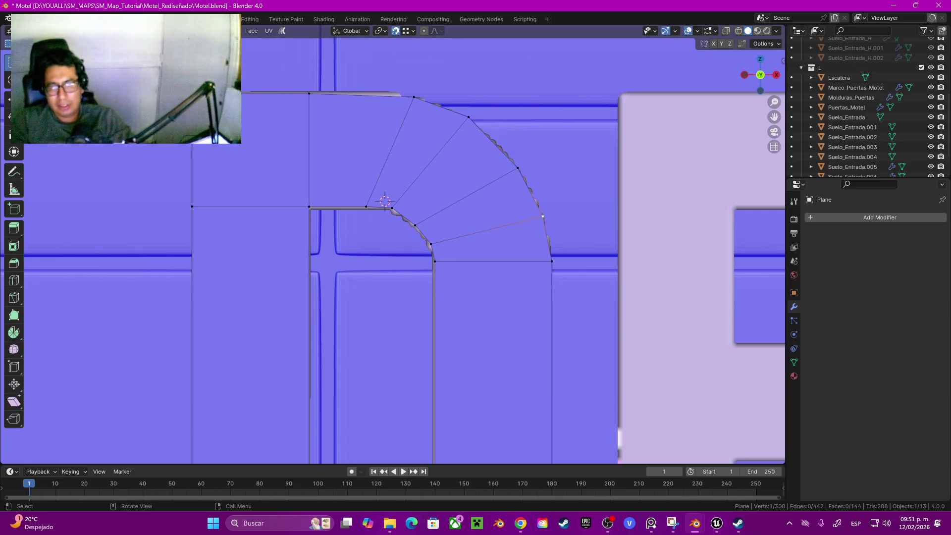
pyautogui.scroll(-5, 397, 248)
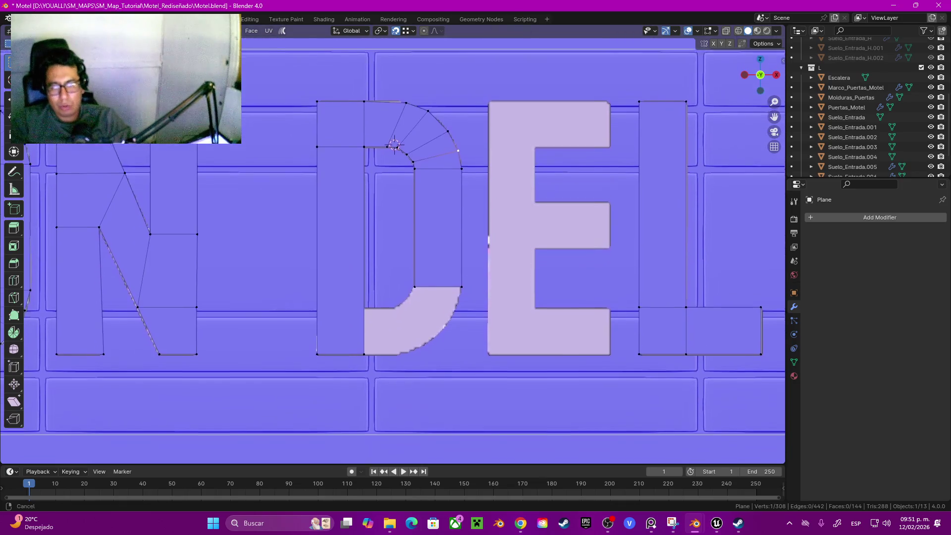
# Select the strip of the D's top curve faces and duplicate them in place.
pyautogui.scroll(2, 395, 141)
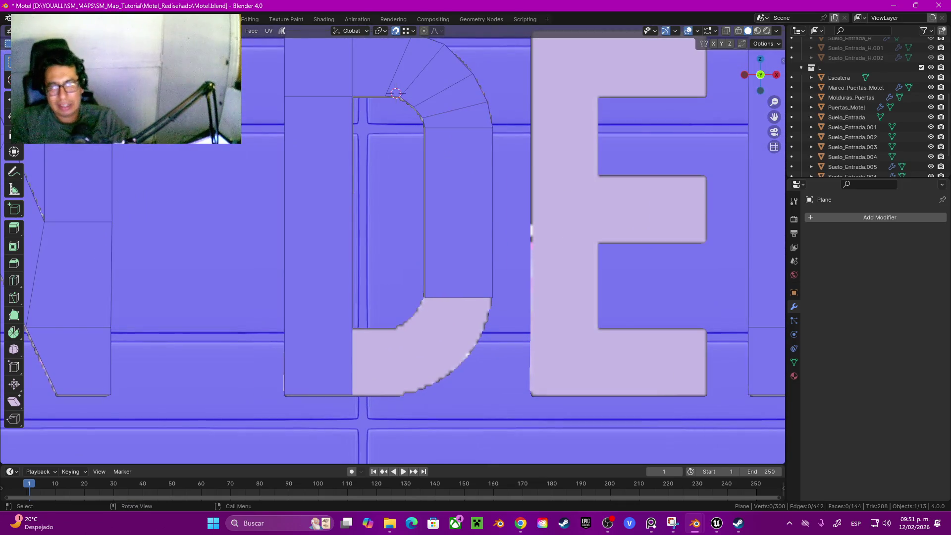
pyautogui.click(446, 97)
pyautogui.keyDown('ctrl'); pyautogui.click(396, 93); pyautogui.keyUp('ctrl')
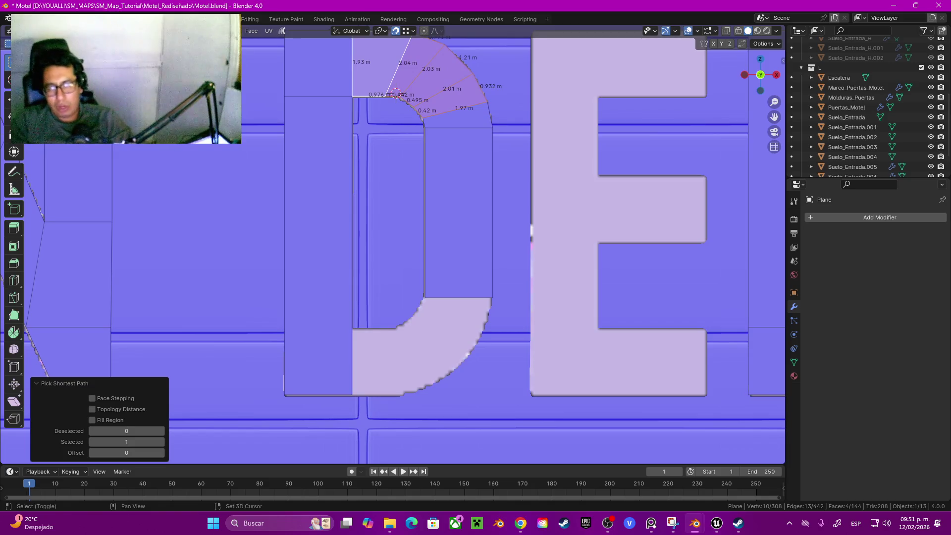
pyautogui.keyDown('shift'); pyautogui.moveTo(396, 93); pyautogui.dragTo(395, 73, button='middle'); pyautogui.keyUp('shift')
pyautogui.hotkey('shift', 'd')
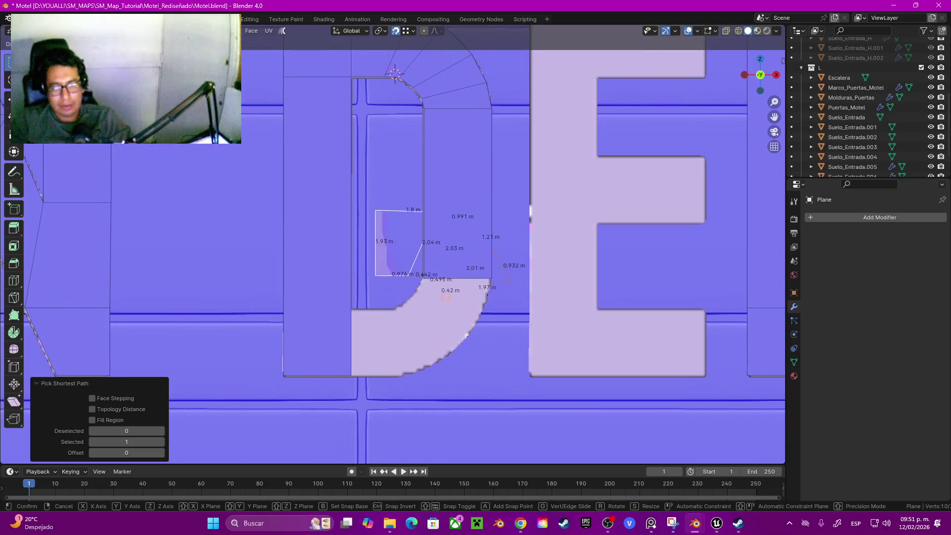
pyautogui.press('Escape')
pyautogui.keyDown('shift'); pyautogui.moveTo(394, 74); pyautogui.dragTo(388, 131, button='middle'); pyautogui.keyUp('shift')
# Rotate the copy 180° around X and move it straight down onto the D's lower curve.
pyautogui.write('rz')
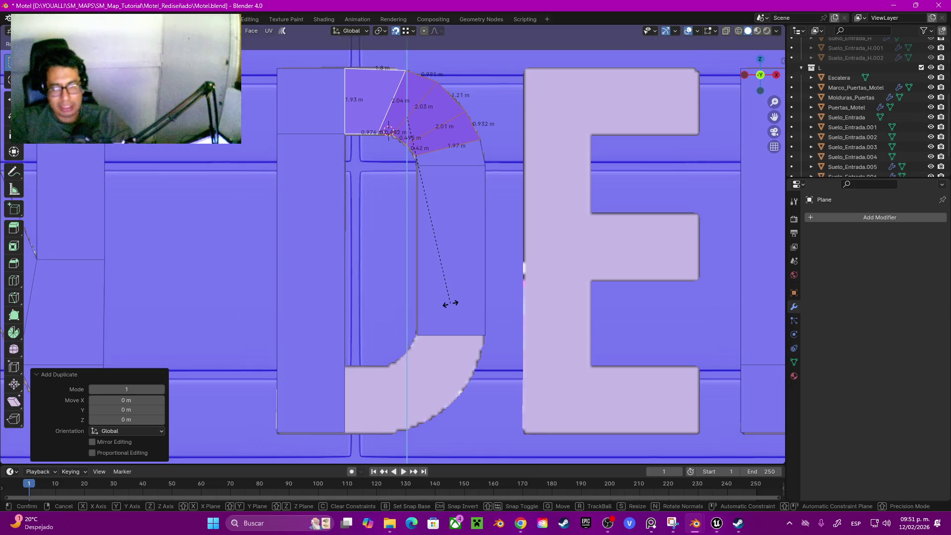
pyautogui.write('180')
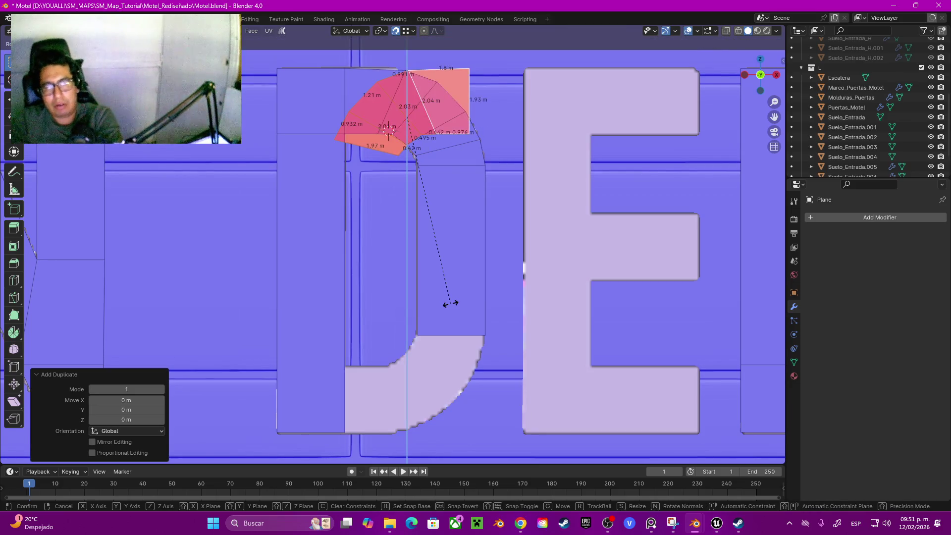
pyautogui.write('x')
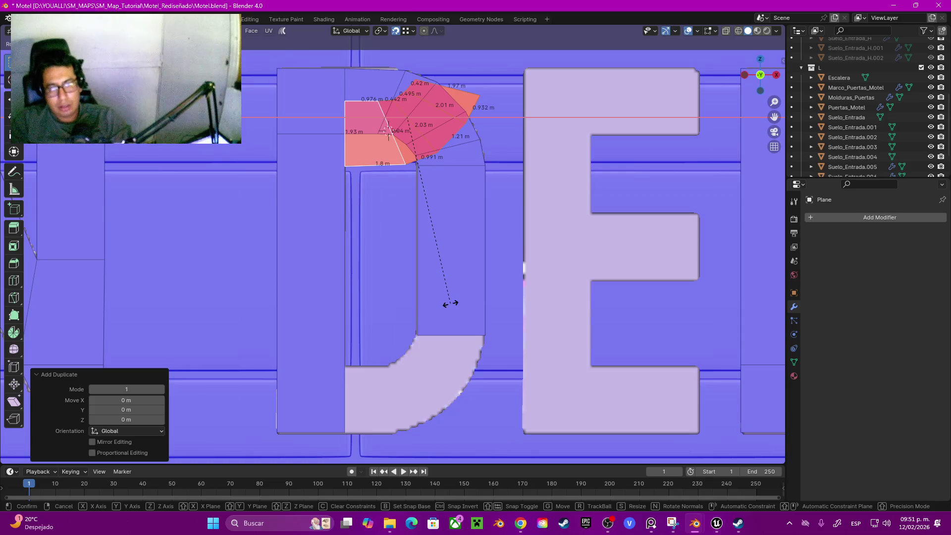
pyautogui.press('Return')
pyautogui.press('g')
pyautogui.press('z')
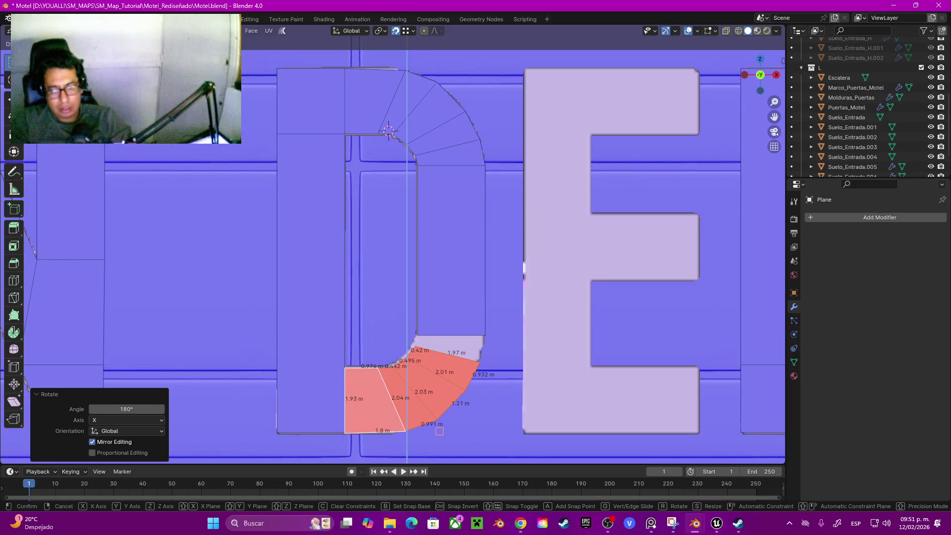
pyautogui.press('Return')
pyautogui.scroll(2, 347, 248)
pyautogui.keyDown('shift'); pyautogui.moveTo(446, 298); pyautogui.dragTo(404, 199, button='middle'); pyautogui.keyUp('shift')
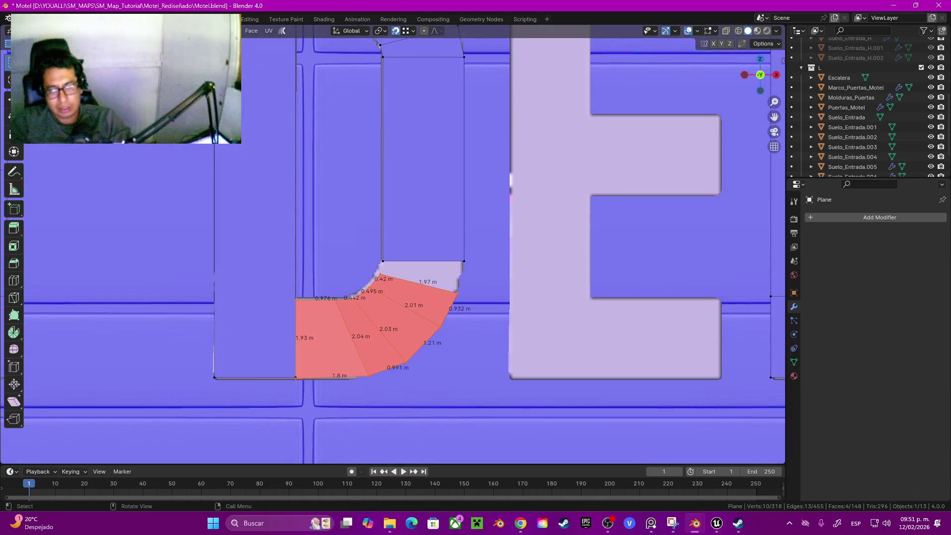
# Extend the copy's straight end edge along the axis to meet the D's sides.
pyautogui.scroll(3, 392, 243)
pyautogui.click(446, 273)
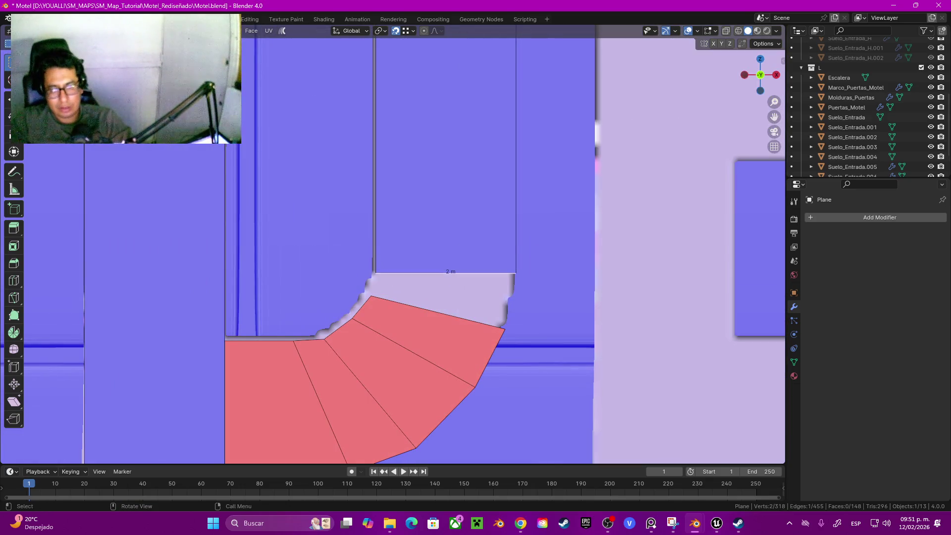
pyautogui.press('g')
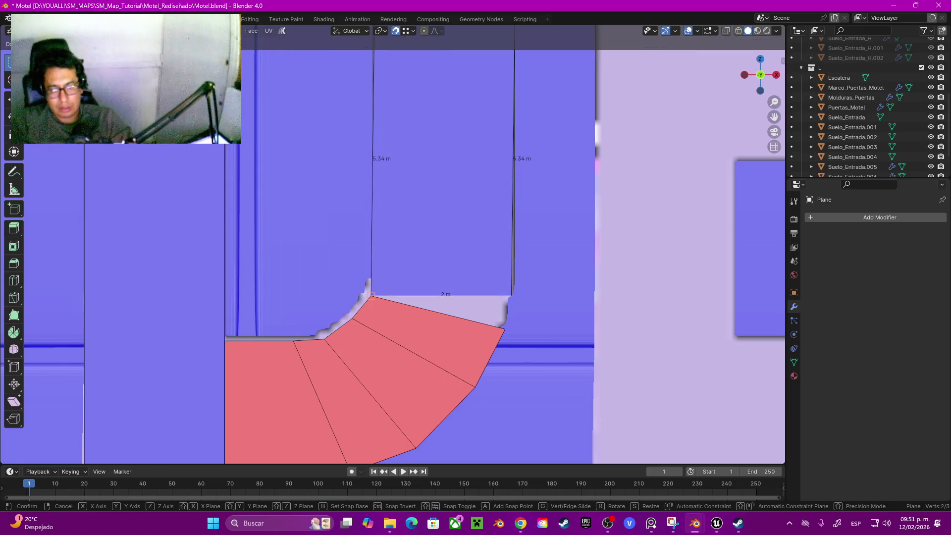
pyautogui.press('z')
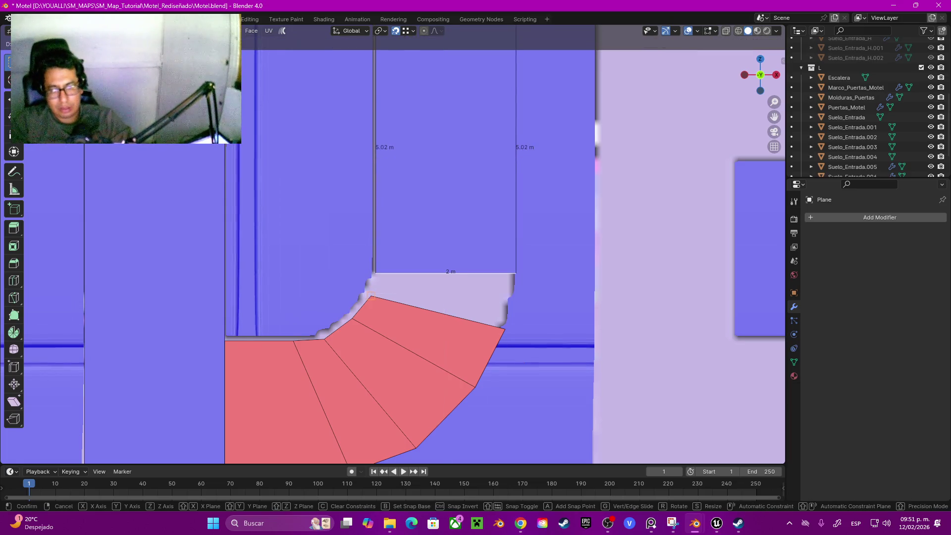
pyautogui.press('y')
pyautogui.press('Return')
pyautogui.scroll(-4, 391, 242)
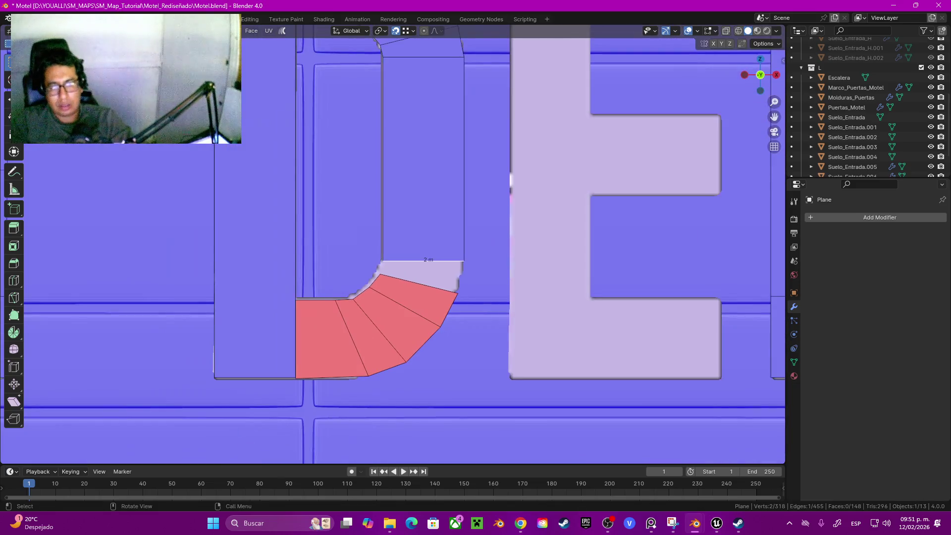
pyautogui.scroll(-4, 382, 189)
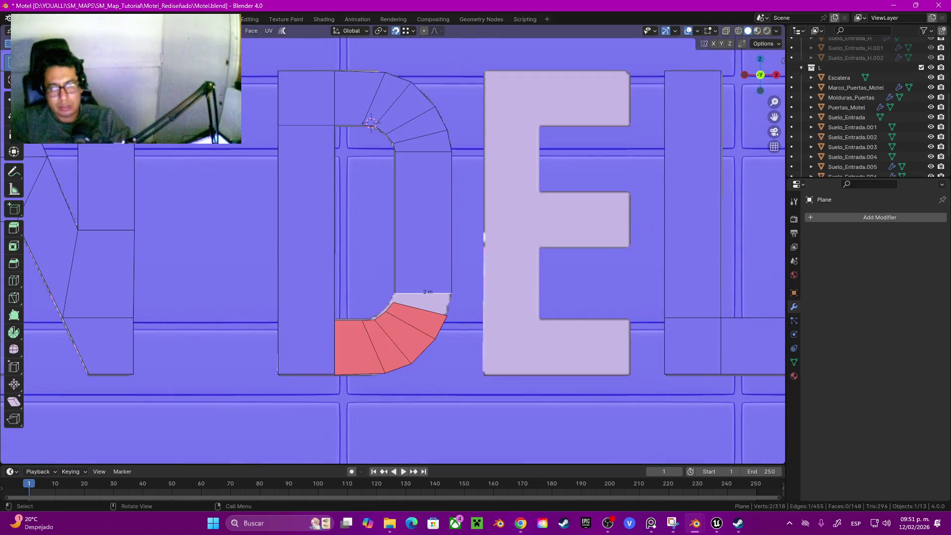
pyautogui.scroll(2, 393, 245)
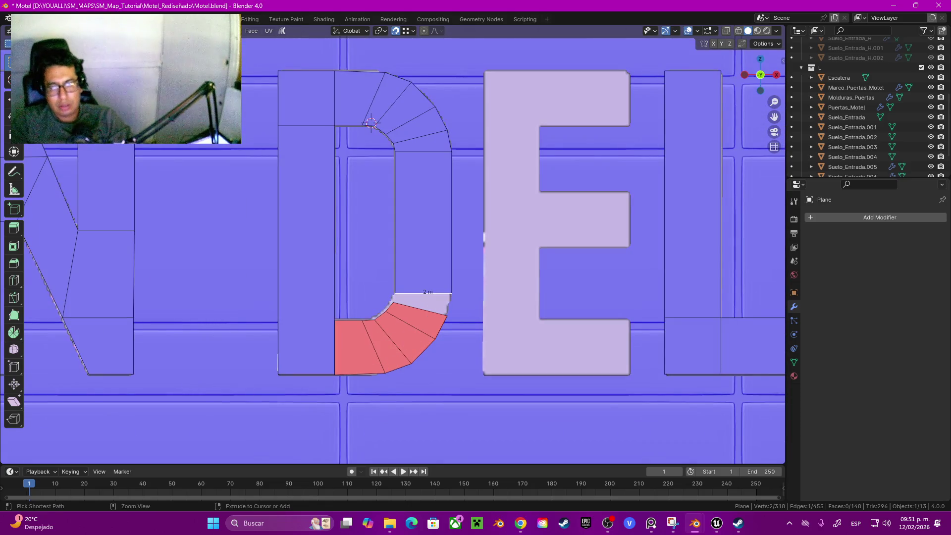
# Add a loop cut across the D's straight sides at mid-height.
pyautogui.hotkey('ctrl', 'r')
pyautogui.click(395, 223)
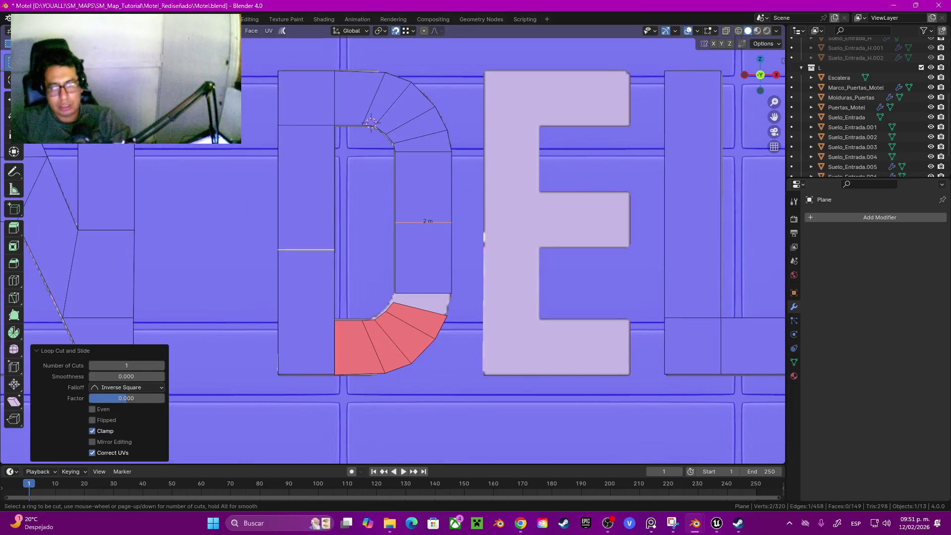
pyautogui.click(405, 228)
pyautogui.press('3')
# Select all faces of the D's lower half and delete them.
pyautogui.click(423, 256)
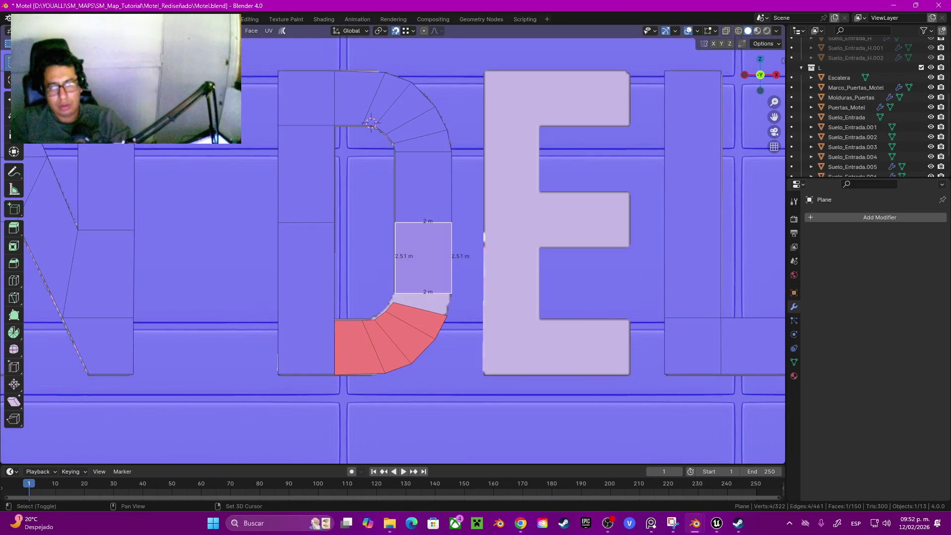
pyautogui.keyDown('shift'); pyautogui.click(405, 333); pyautogui.keyUp('shift')
pyautogui.click(306, 297)
pyautogui.keyDown('shift'); pyautogui.click(351, 347); pyautogui.keyUp('shift')
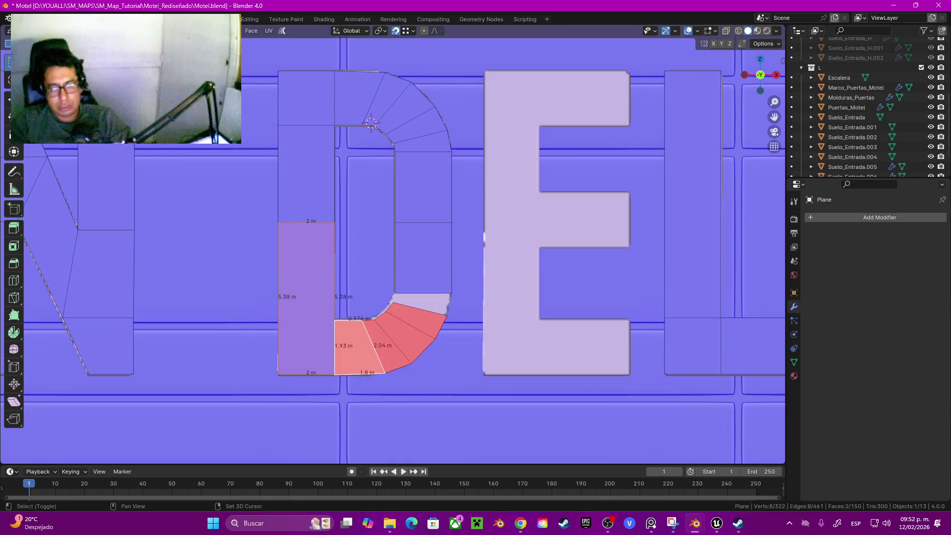
pyautogui.keyDown('shift'); pyautogui.click(383, 346); pyautogui.keyUp('shift')
pyautogui.keyDown('shift'); pyautogui.click(414, 336); pyautogui.keyUp('shift')
pyautogui.keyDown('shift'); pyautogui.click(424, 303); pyautogui.keyUp('shift')
pyautogui.keyDown('shift'); pyautogui.click(423, 256); pyautogui.keyUp('shift')
pyautogui.press('x')
pyautogui.click(391, 262)
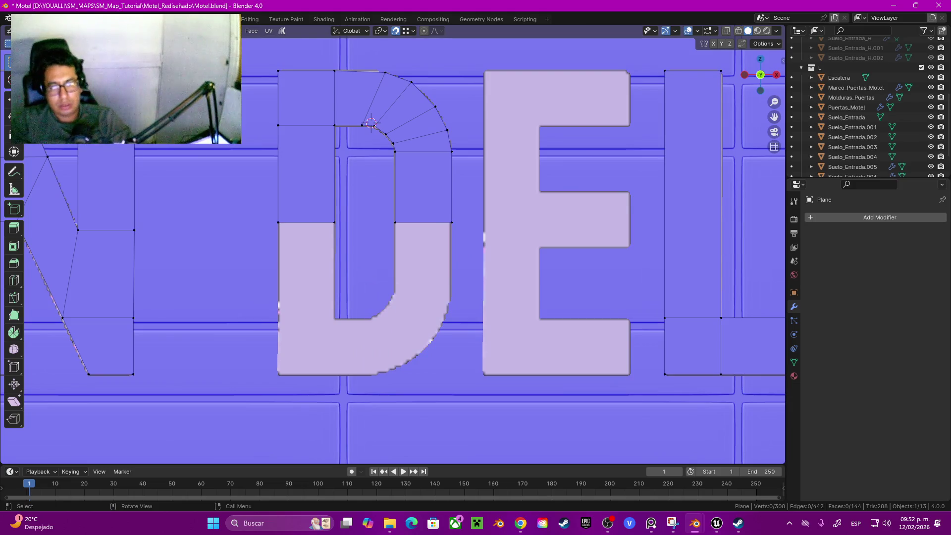
pyautogui.keyDown('shift'); pyautogui.click(396, 223); pyautogui.keyUp('shift')
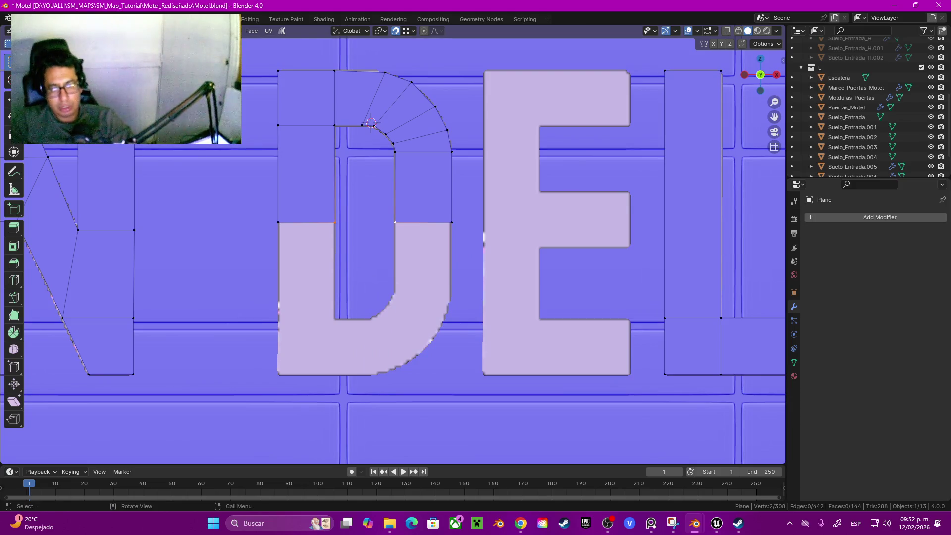
# Add a middle vertex on the midline edge and snap the 3D cursor to it.
pyautogui.hotkey('ctrl', 'r')
pyautogui.click(365, 223)
pyautogui.rightClick(365, 222)
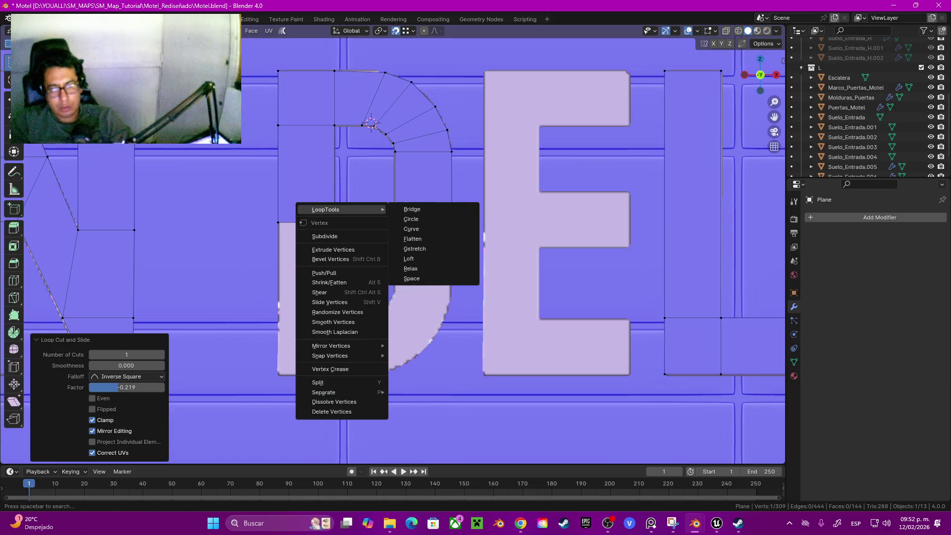
pyautogui.press('Escape')
pyautogui.hotkey('shift', 's')
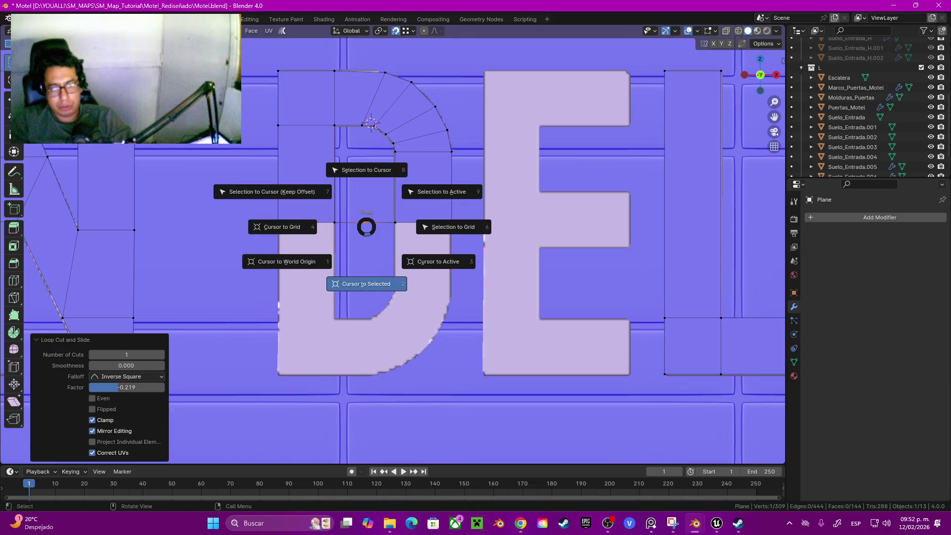
pyautogui.click(367, 234)
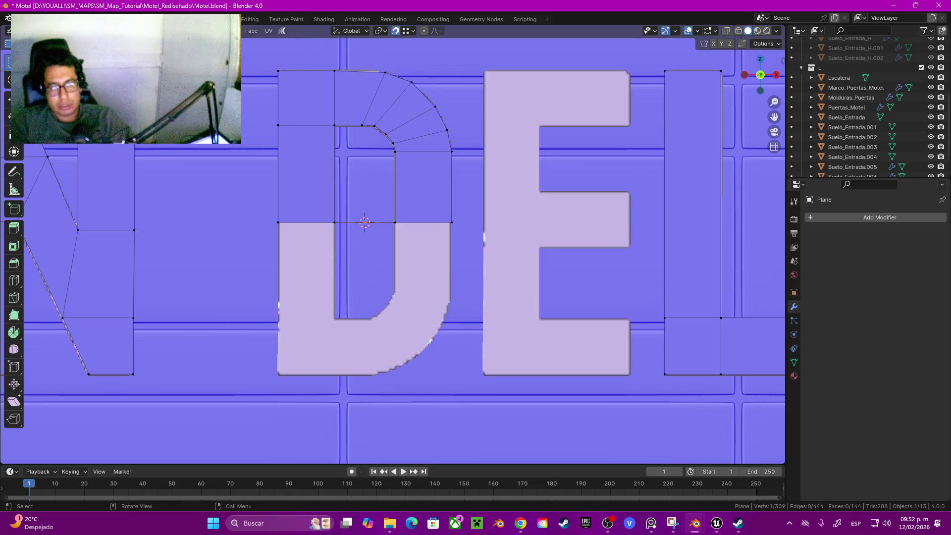
# Separate the D's upper half into its own object and return to Object Mode.
pyautogui.click(335, 222)
pyautogui.rightClick(290, 201)
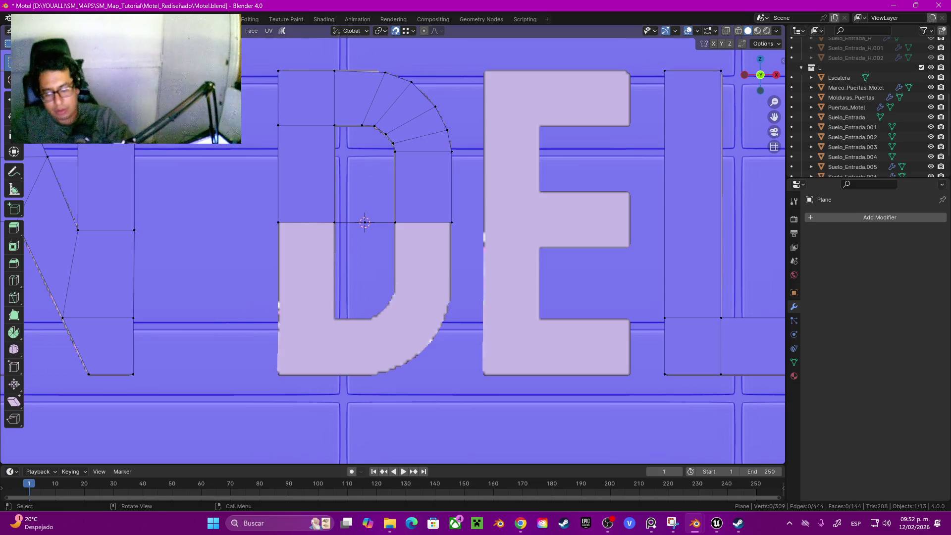
pyautogui.press('l')
pyautogui.press('p')
pyautogui.press('Return')
pyautogui.press('Tab')
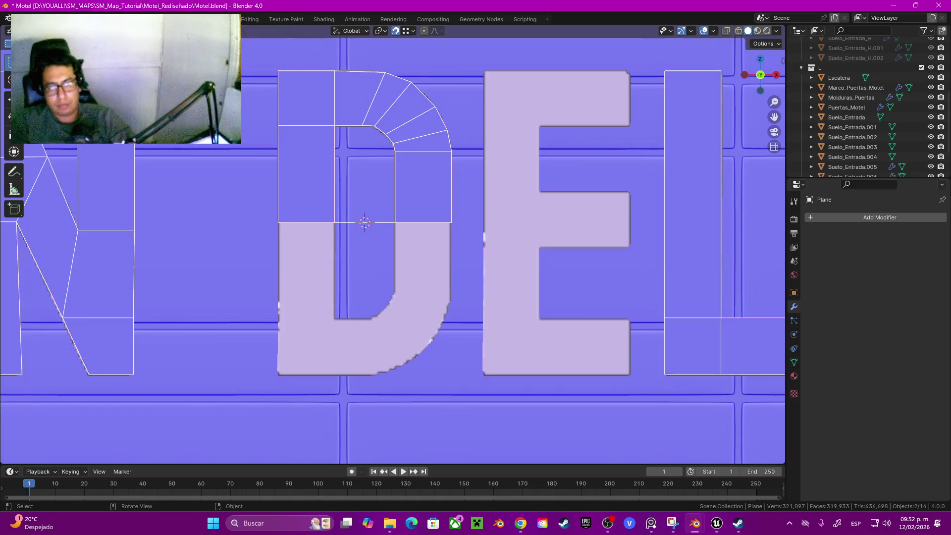
# Add a Mirror modifier on the Y axis only and set the origin to the 3D cursor.
pyautogui.click(812, 218)
pyautogui.moveTo(813, 217)
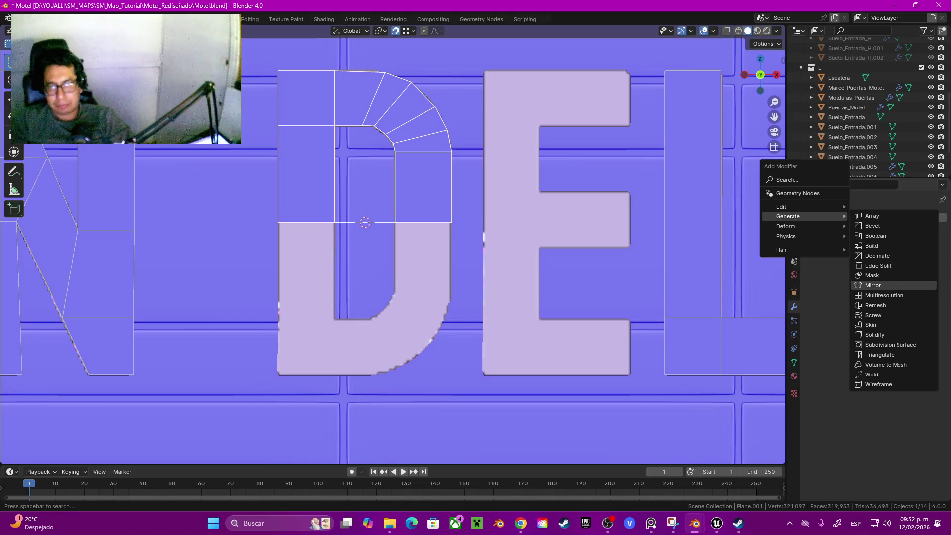
pyautogui.click(873, 285)
pyautogui.click(921, 249)
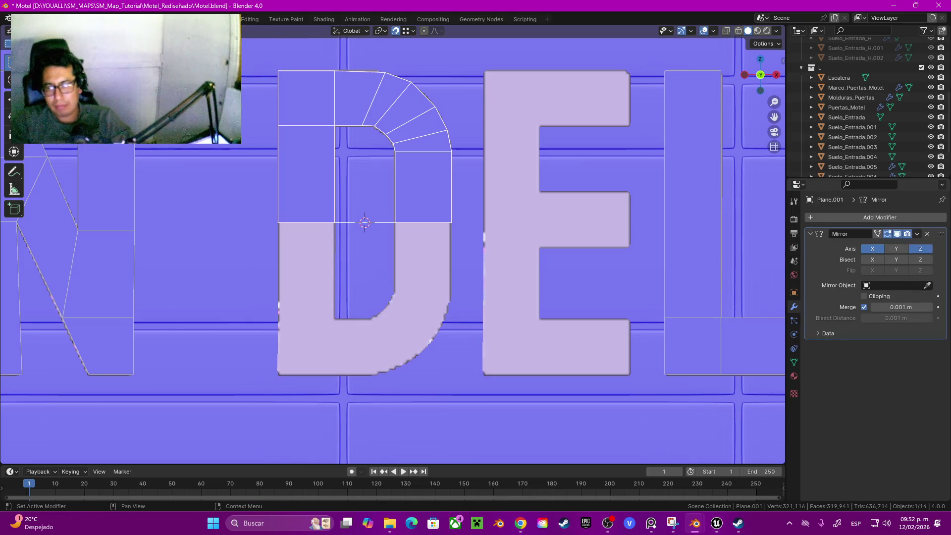
pyautogui.click(873, 249)
pyautogui.click(896, 249)
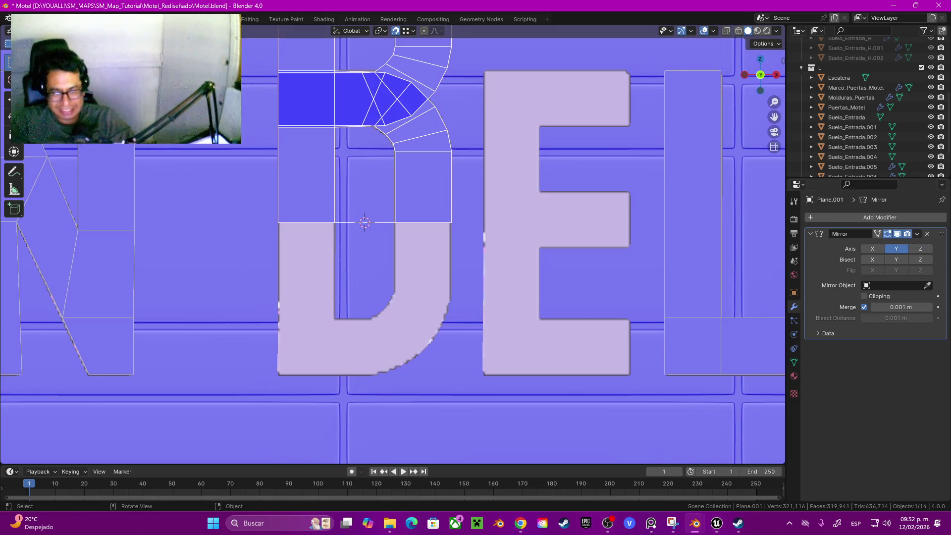
pyautogui.press('q')
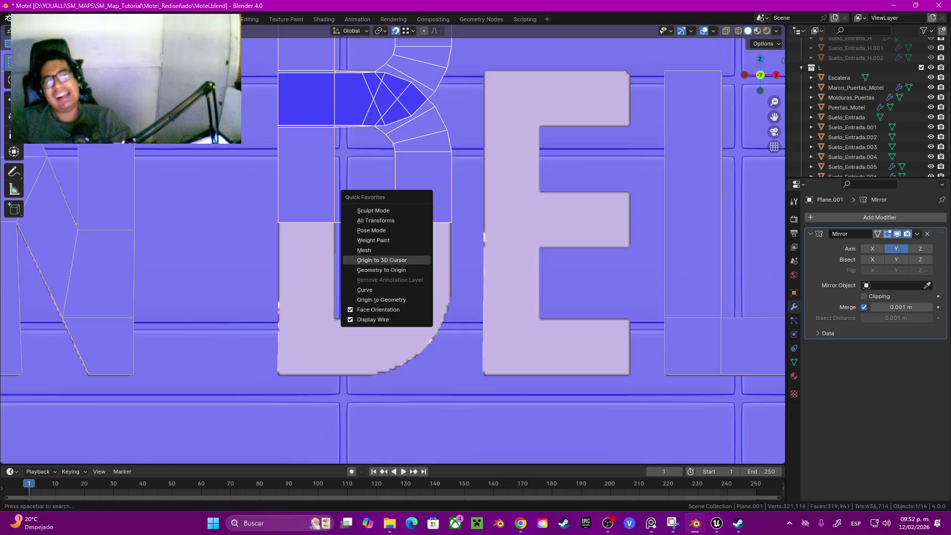
pyautogui.click(382, 260)
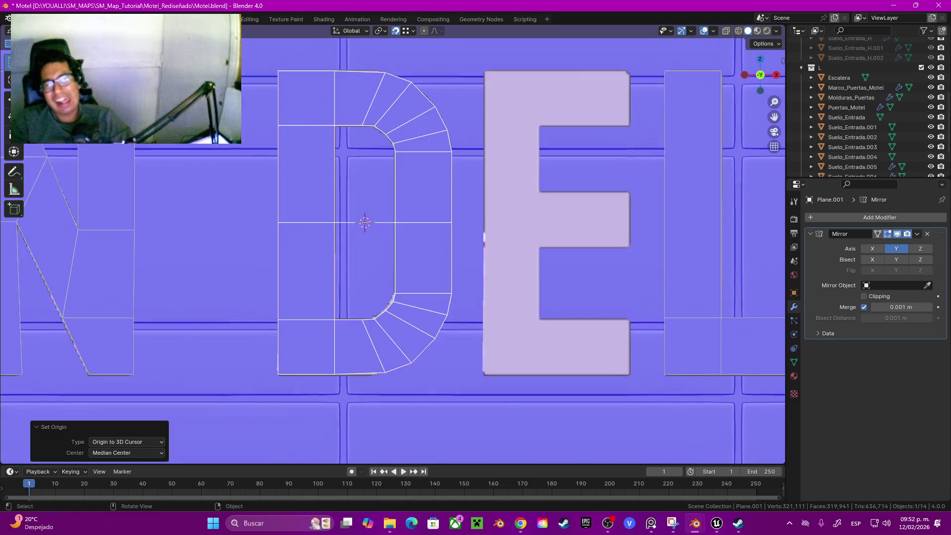
# Delete the stray edge vertex and enable Clipping on the Mirror modifier.
pyautogui.scroll(3, 392, 244)
pyautogui.press('Tab')
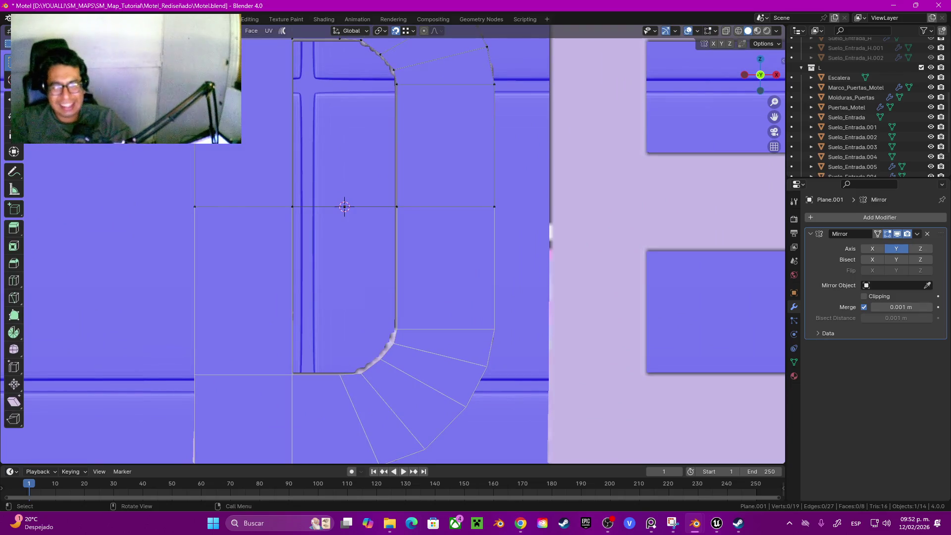
pyautogui.press('x')
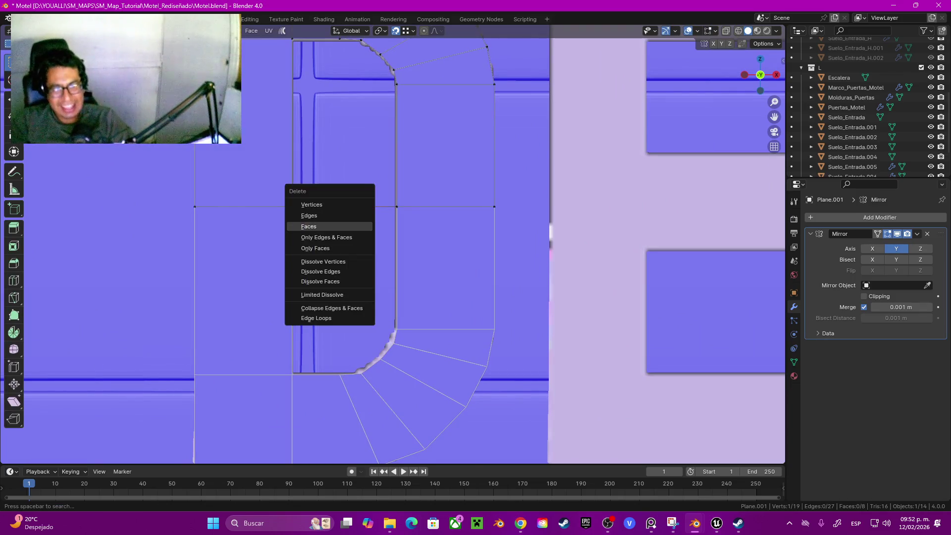
pyautogui.click(322, 204)
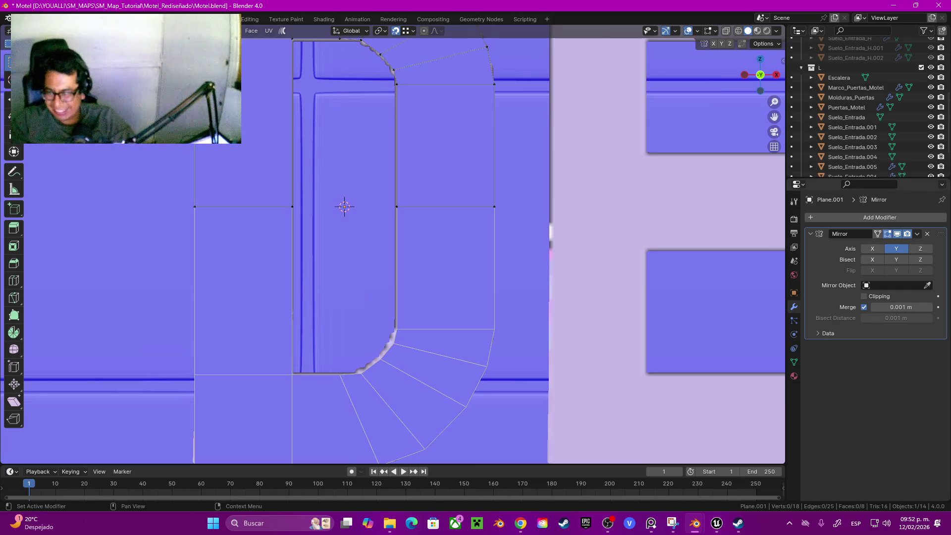
pyautogui.click(865, 296)
pyautogui.press('Tab')
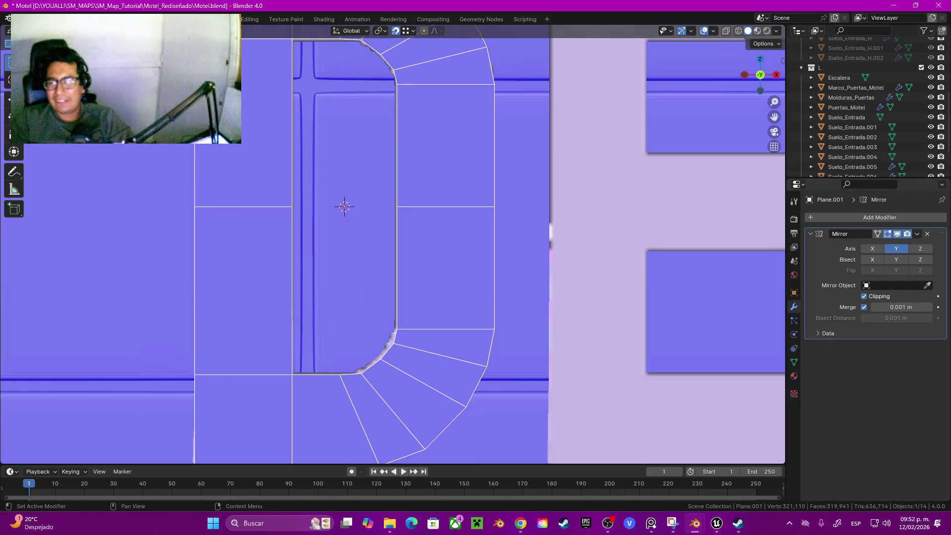
# Apply the Mirror modifier, then select the whole D and merge by distance.
pyautogui.click(917, 234)
pyautogui.click(882, 245)
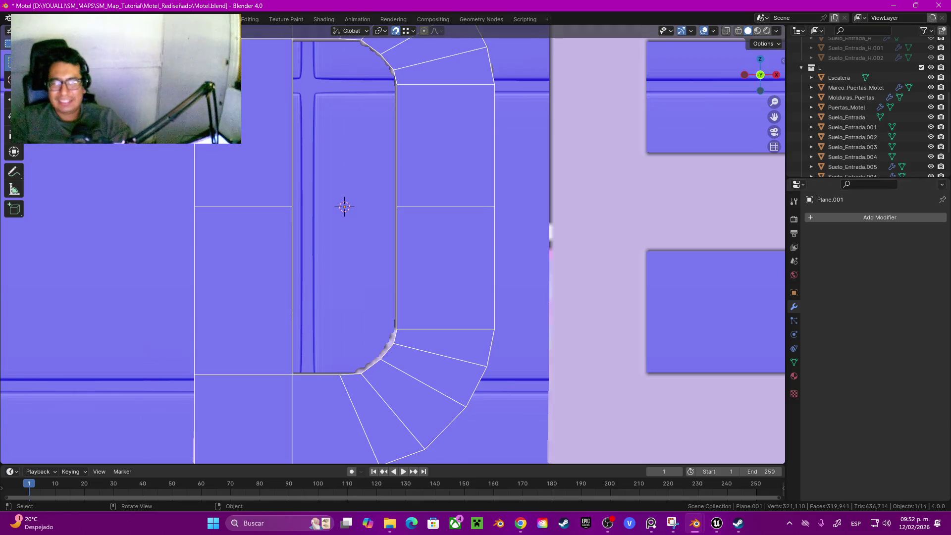
pyautogui.press('Tab')
pyautogui.press('a')
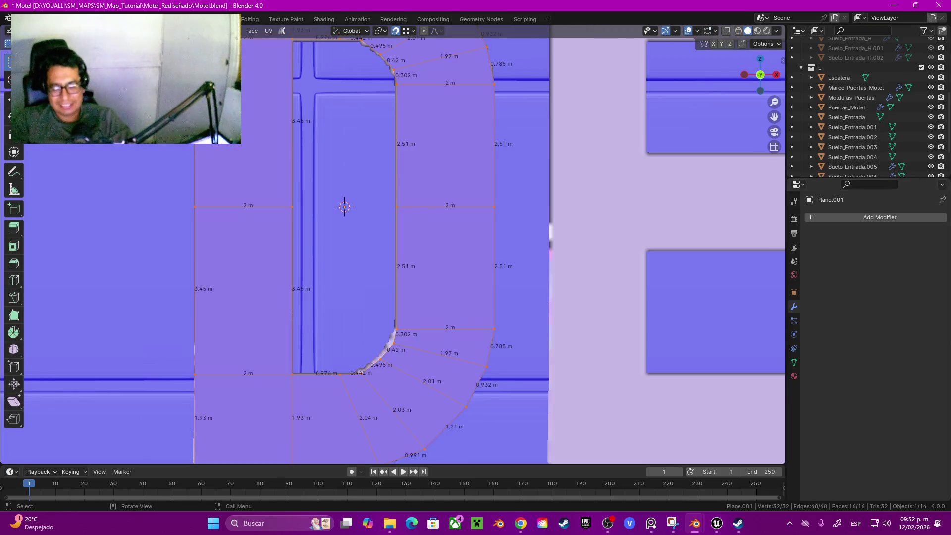
pyautogui.press('m')
pyautogui.click(356, 262)
pyautogui.scroll(-5, 357, 263)
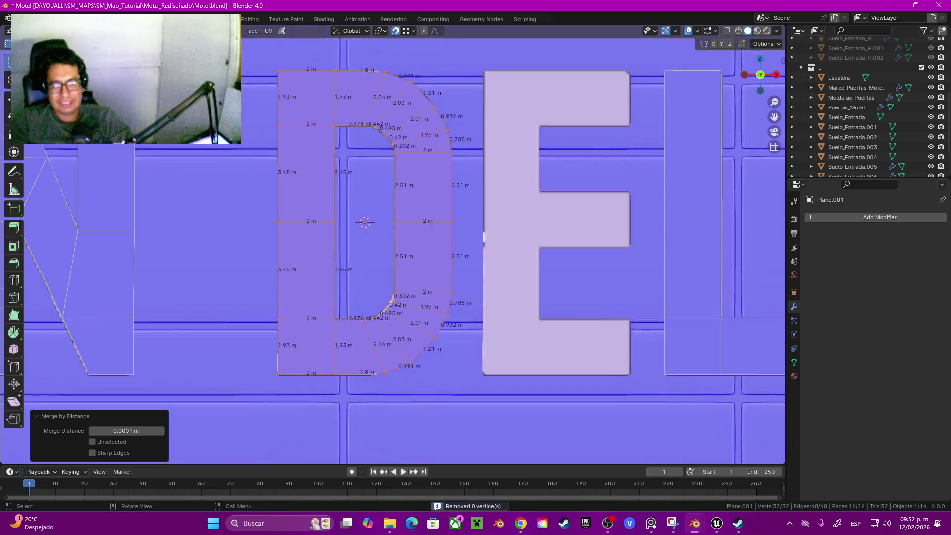
pyautogui.scroll(3, 370, 226)
pyautogui.click(418, 226)
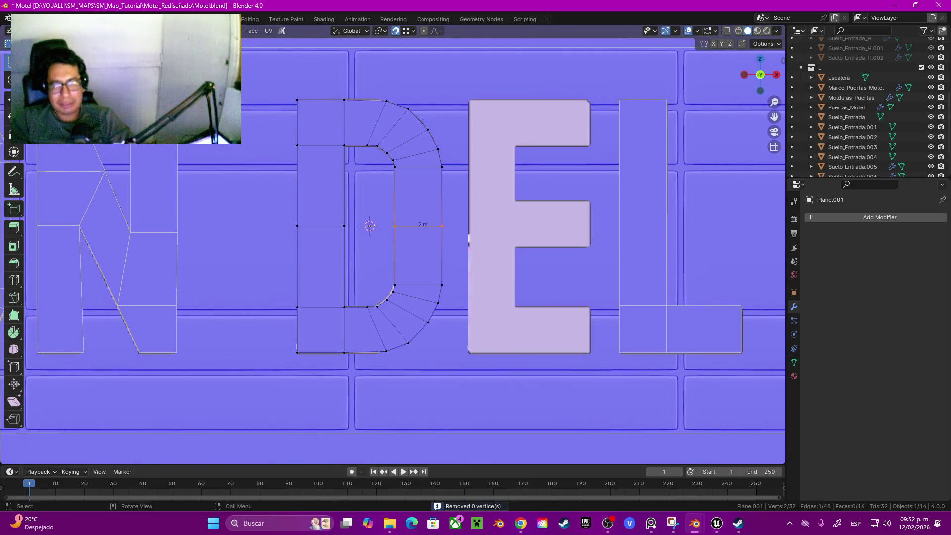
# Run Merge By Distance on the D in wireframe, then switch to Material Preview.
pyautogui.rightClick(417, 240)
pyautogui.press('Escape')
pyautogui.press('z')
pyautogui.press('4')
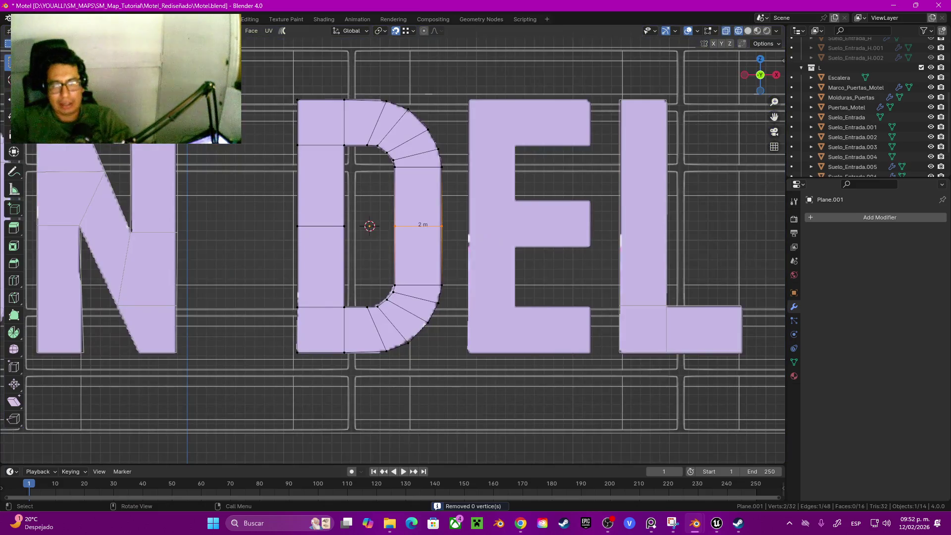
pyautogui.hotkey('shift', 'z')
pyautogui.hotkey('shift', 'z')
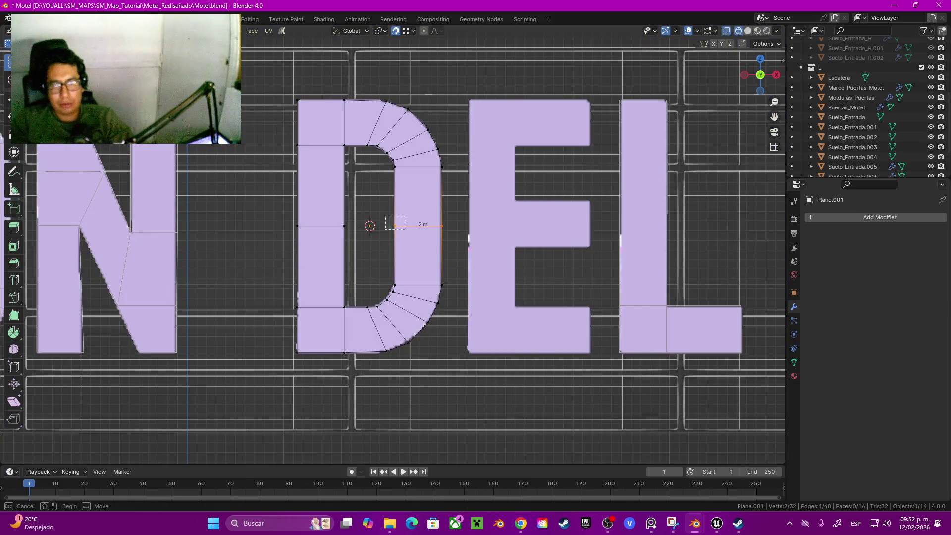
pyautogui.press('m')
pyautogui.click(426, 235)
pyautogui.press('z')
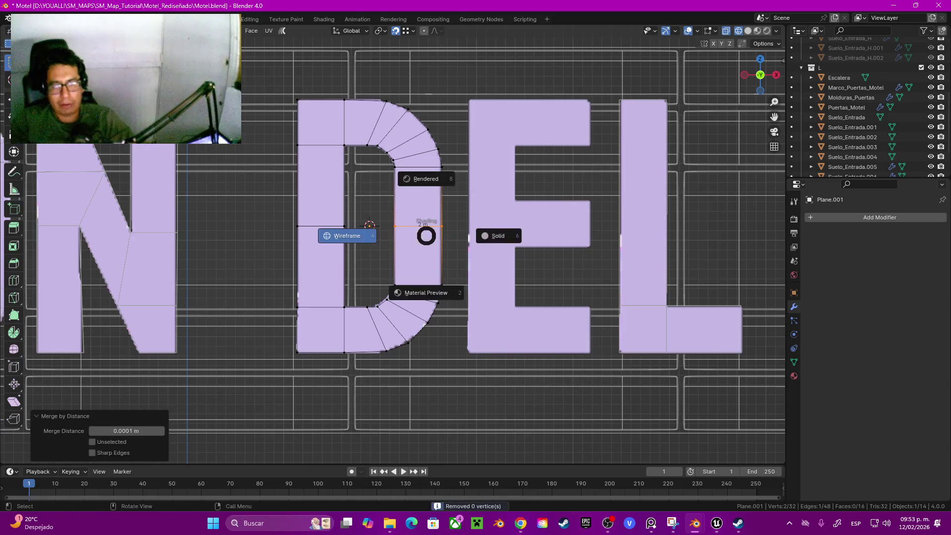
pyautogui.press('2')
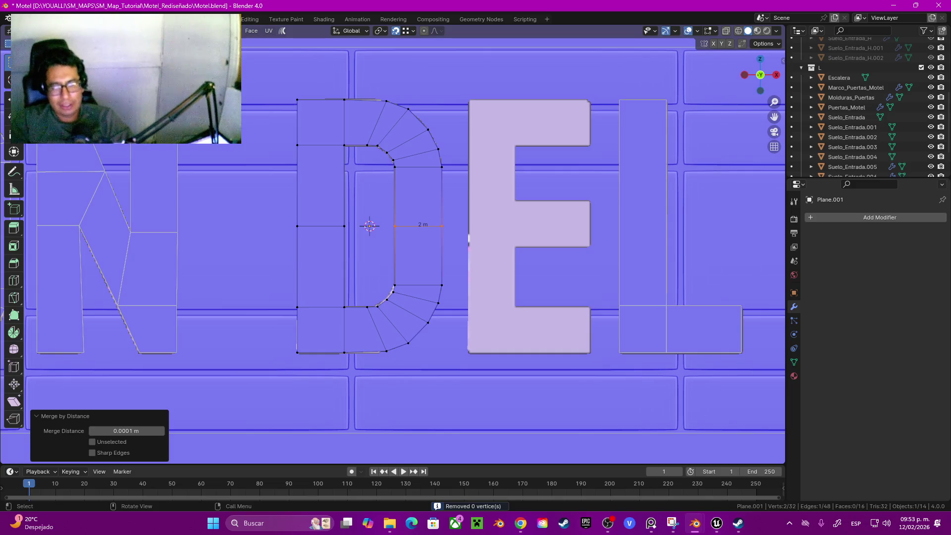
# Dissolve the D's two middle edges and save Motel.blend.
pyautogui.keyDown('shift'); pyautogui.moveTo(369, 226); pyautogui.dragTo(366, 249, button='middle'); pyautogui.keyUp('shift')
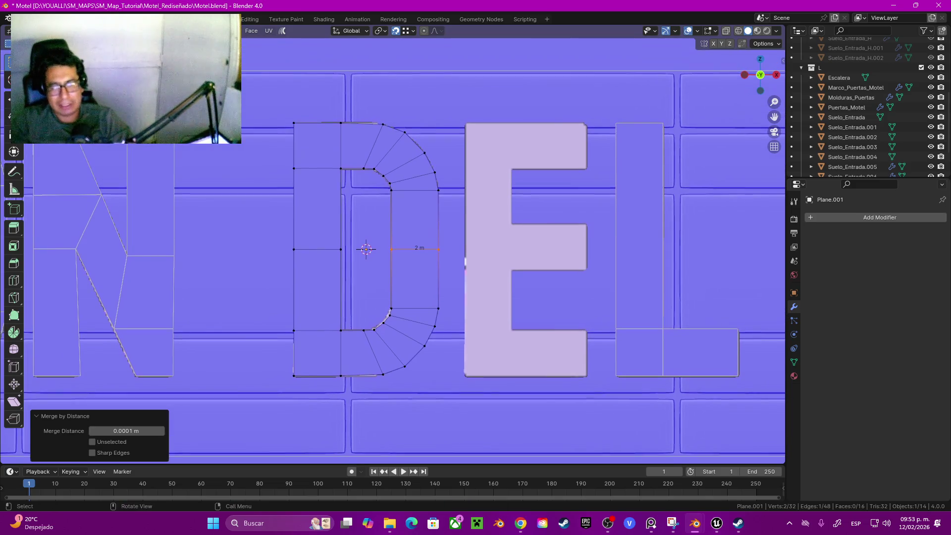
pyautogui.press('2')
pyautogui.keyDown('shift'); pyautogui.click(366, 249); pyautogui.keyUp('shift')
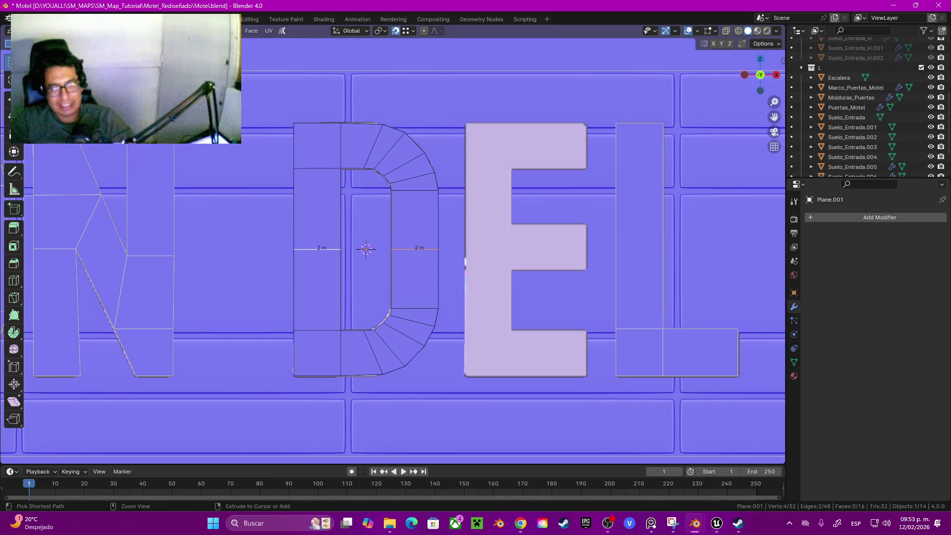
pyautogui.hotkey('ctrl', 's')
pyautogui.hotkey('ctrl', 'x')
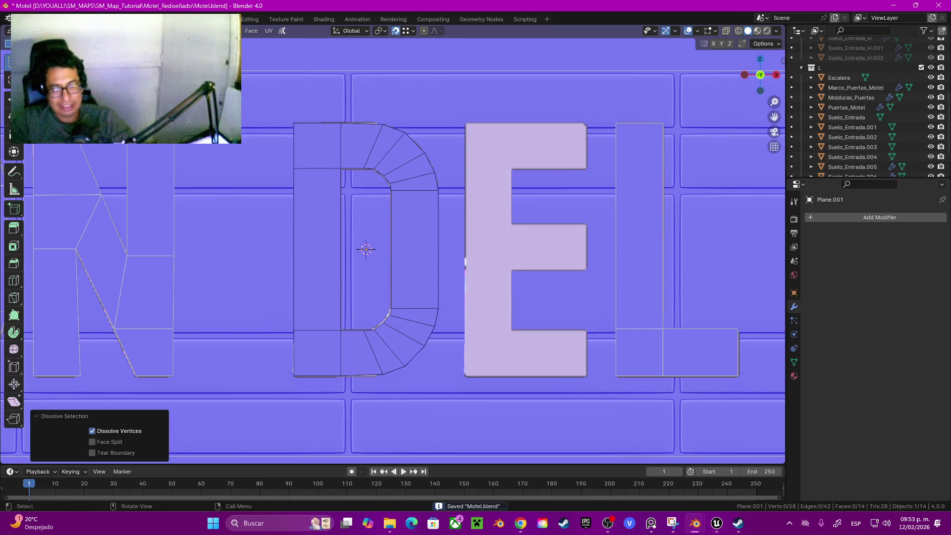
pyautogui.press('3')
pyautogui.click(317, 250)
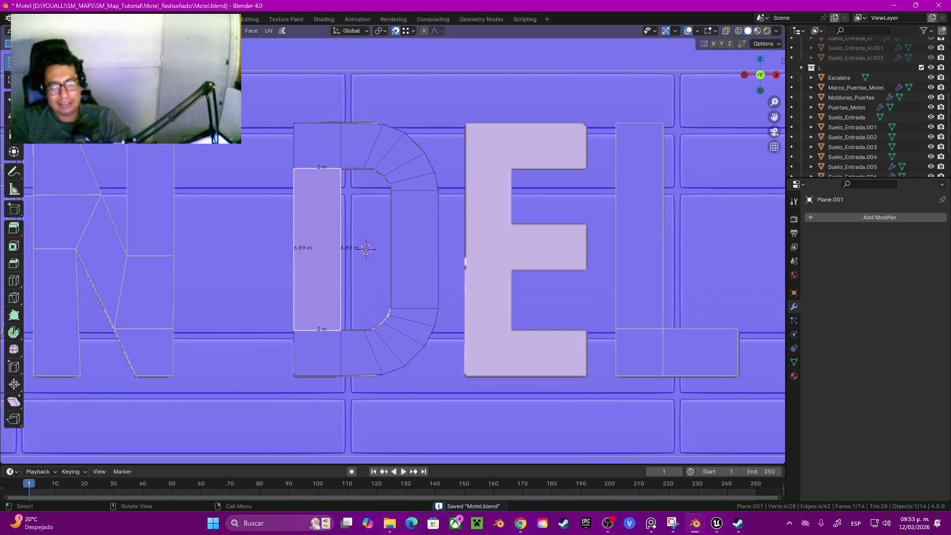
# Copy the D's tall left face along X onto the E's stem and leave Edit Mode.
pyautogui.press('g')
pyautogui.press('x')
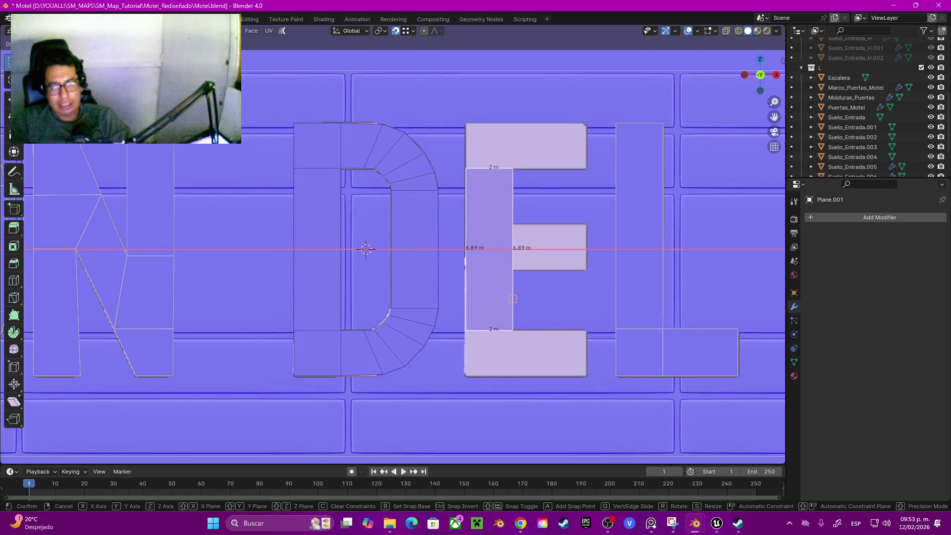
pyautogui.press('Return')
pyautogui.press('Tab')
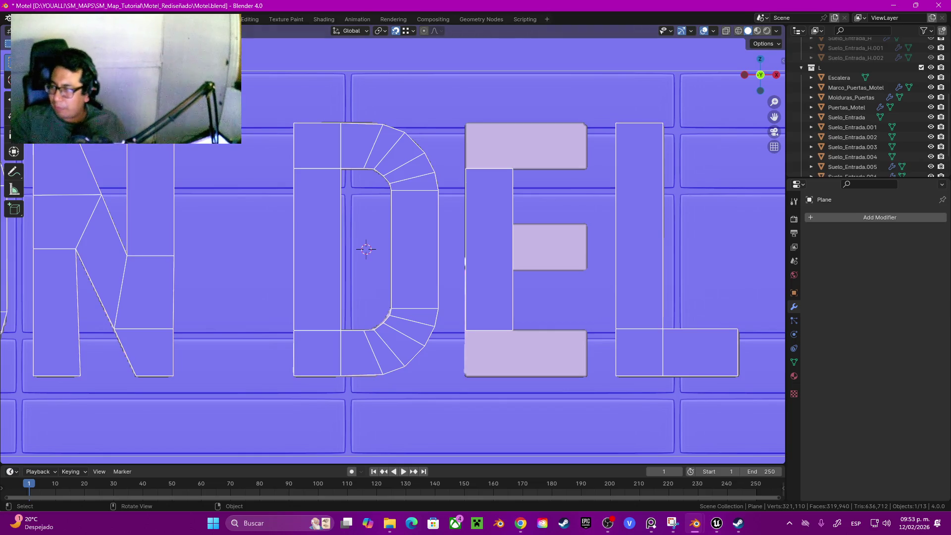
pyautogui.hotkey('alt', 'Tab')
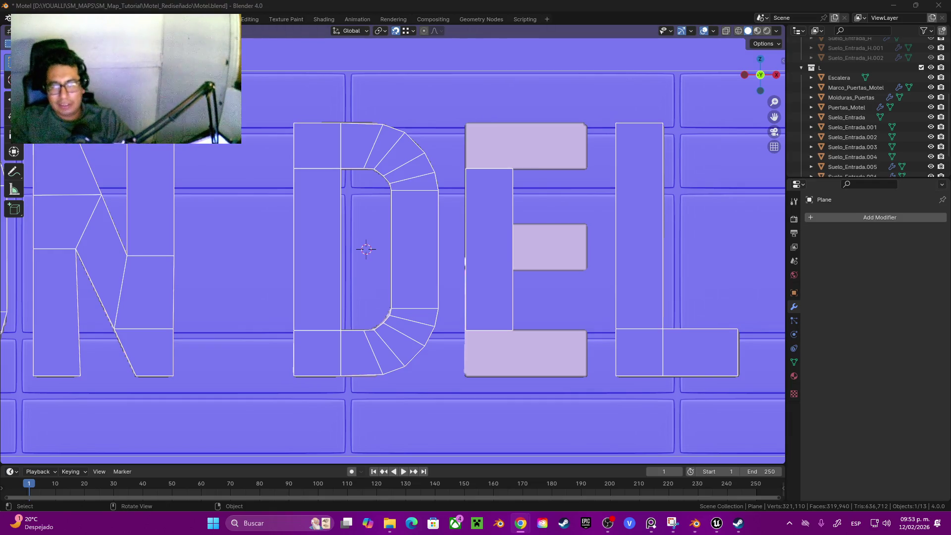
# Stretch the E's stem plane vertically so its top and bottom edges reach the letter's top and base.
pyautogui.hotkey('alt', 'Tab')
pyautogui.press('Tab')
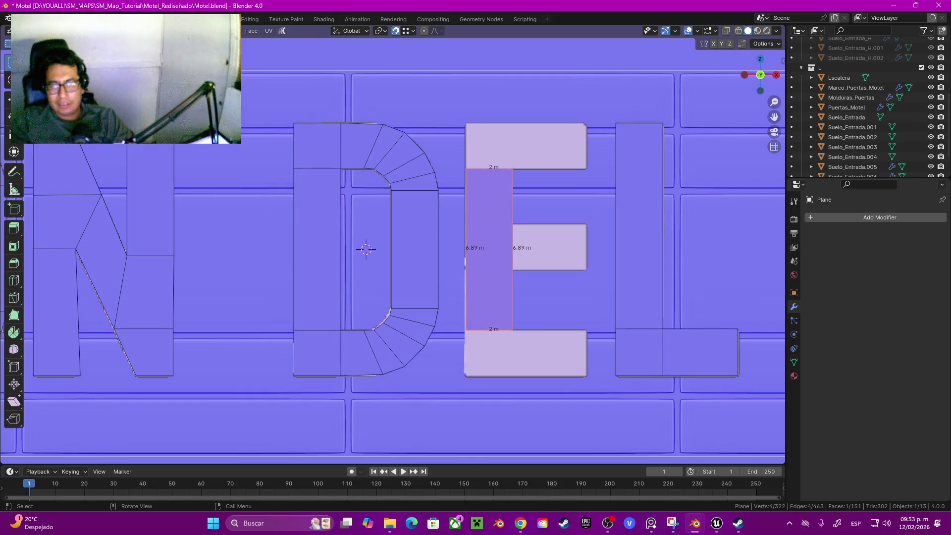
pyautogui.click(489, 168)
pyautogui.press('g')
pyautogui.press('z')
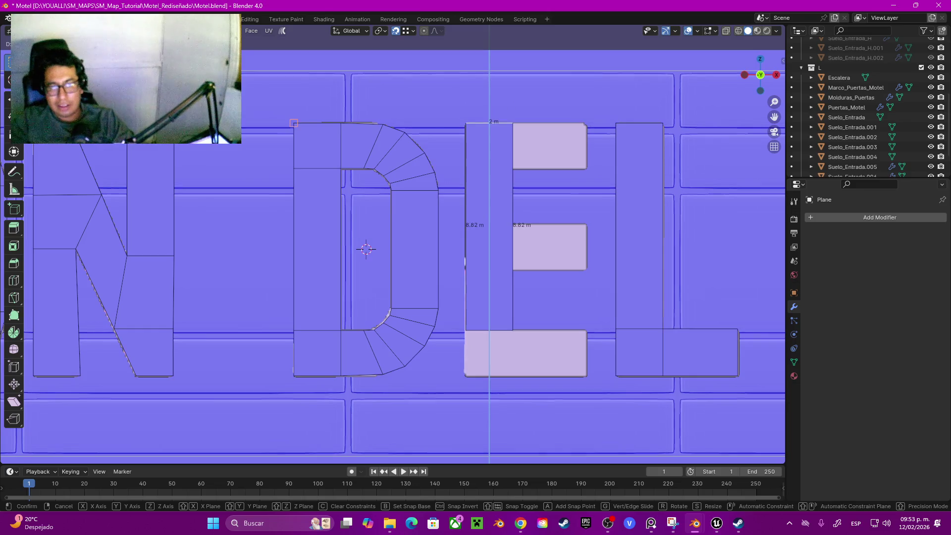
pyautogui.click(490, 123)
pyautogui.click(488, 331)
pyautogui.press('g')
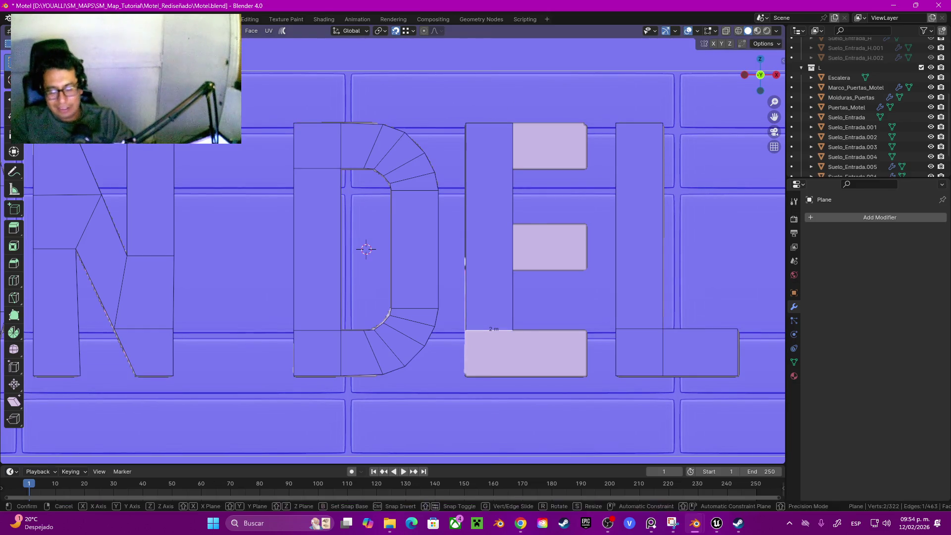
pyautogui.press('z')
pyautogui.press('Return')
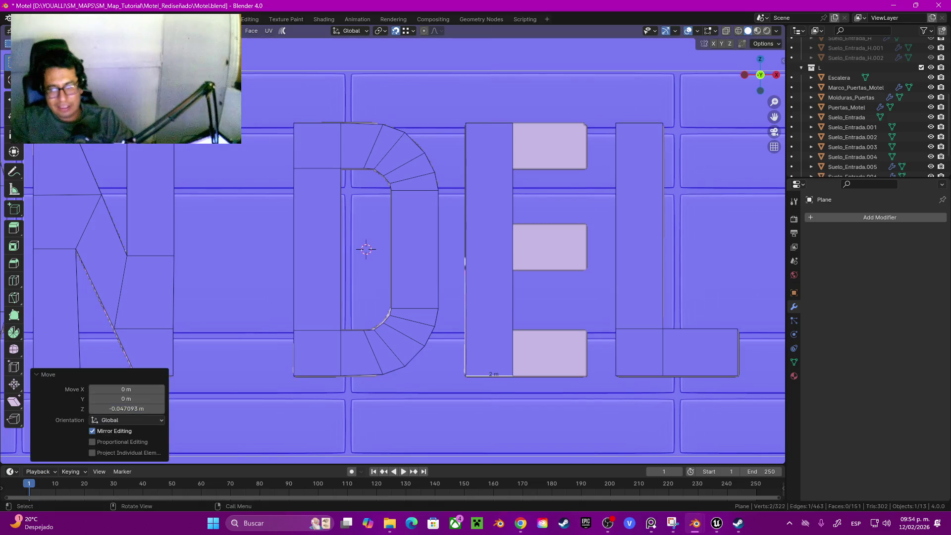
# Add a loop cut across the stem, leaving the new edge at its original position.
pyautogui.hotkey('ctrl', 'r')
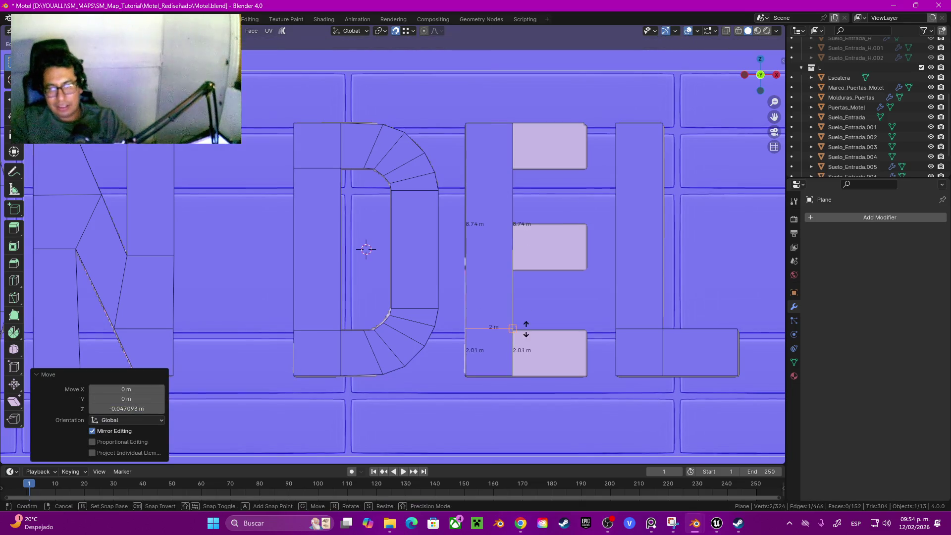
pyautogui.click(564, 243)
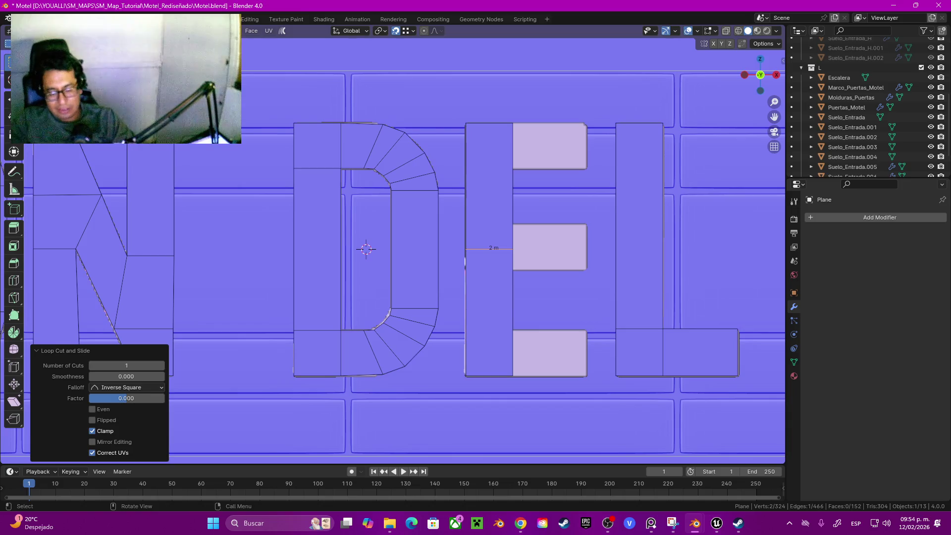
pyautogui.press('g')
pyautogui.press('z')
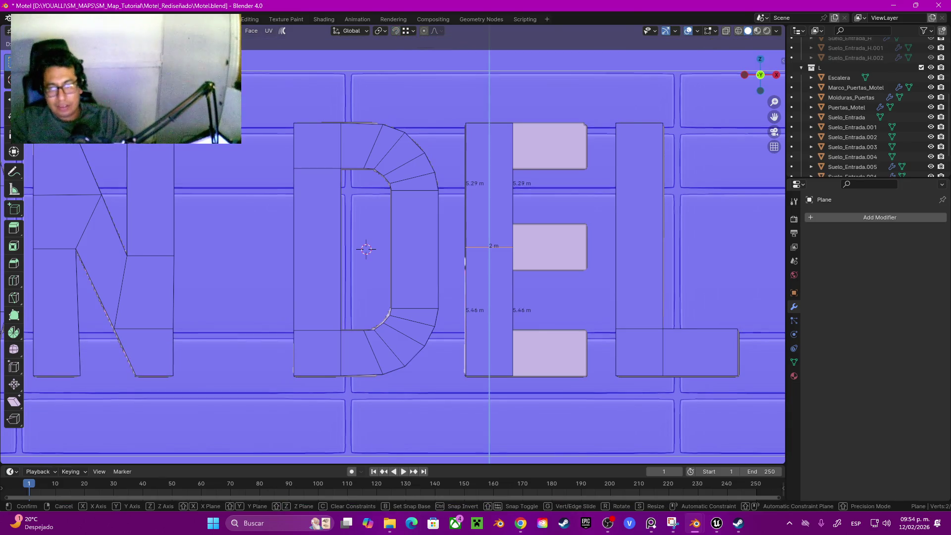
pyautogui.press('Return')
pyautogui.press('g')
pyautogui.press('z')
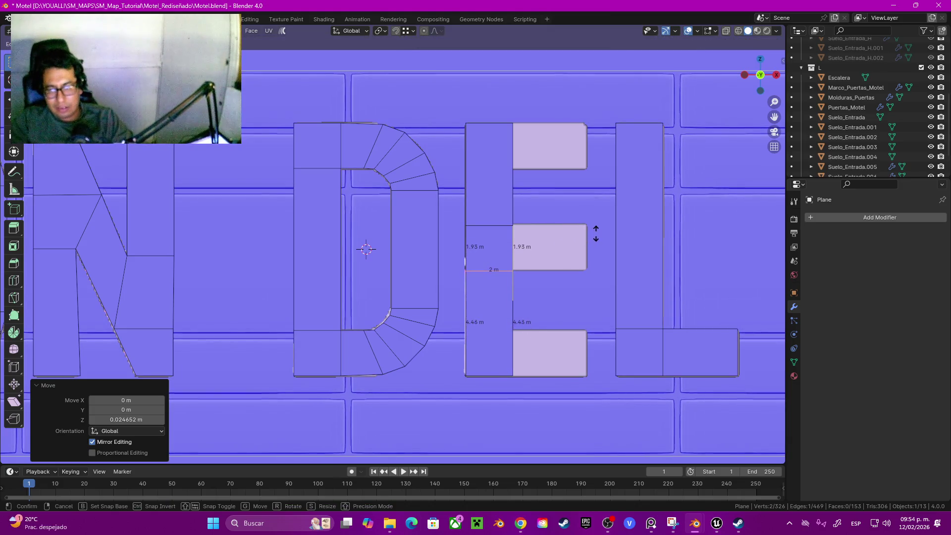
pyautogui.press('Escape')
pyautogui.hotkey('ctrl', 'z')
pyautogui.hotkey('ctrl', 'z')
pyautogui.hotkey('ctrl', 'z')
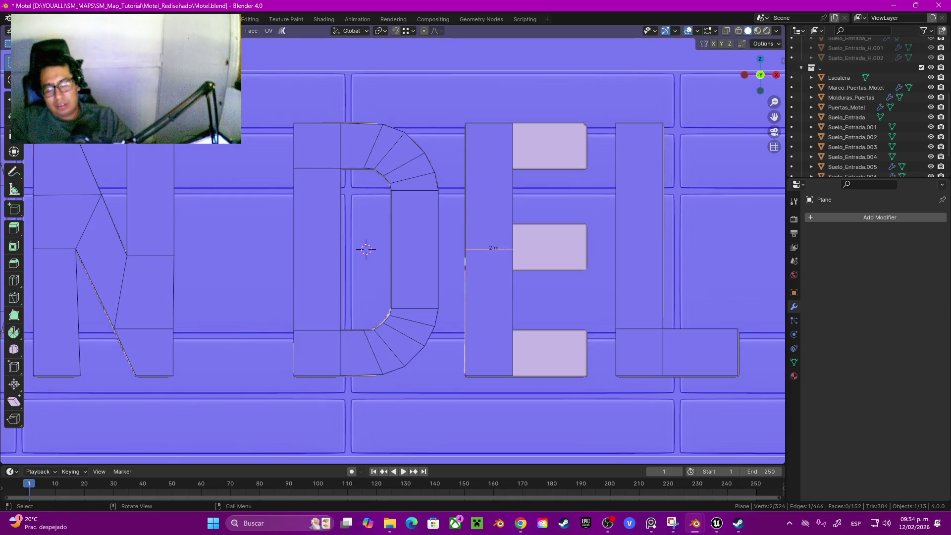
# Bevel the cut edge by 1 m with 1 segment, forming a 2 m square face.
pyautogui.hotkey('ctrl', 'b')
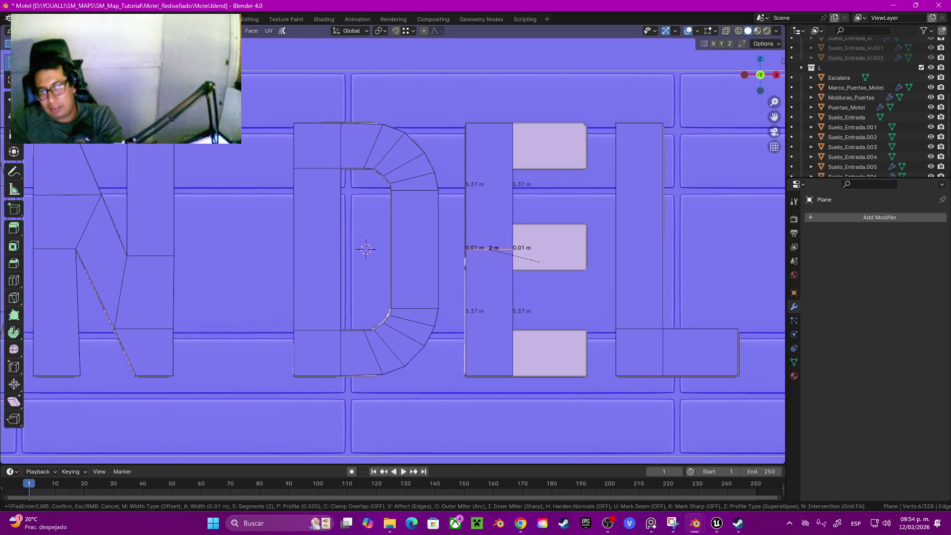
pyautogui.press('Escape')
pyautogui.hotkey('ctrl', 'b')
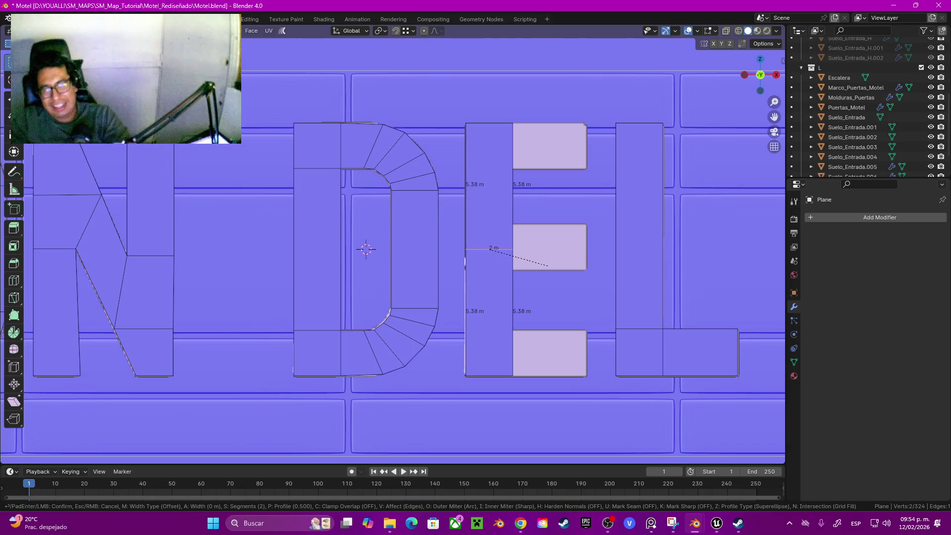
pyautogui.write('1')
pyautogui.press('Return')
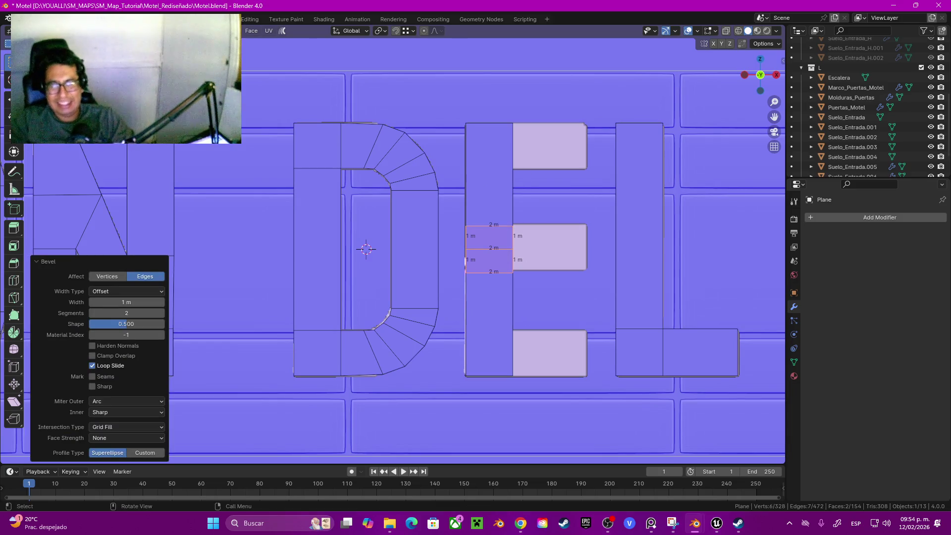
pyautogui.click(93, 314)
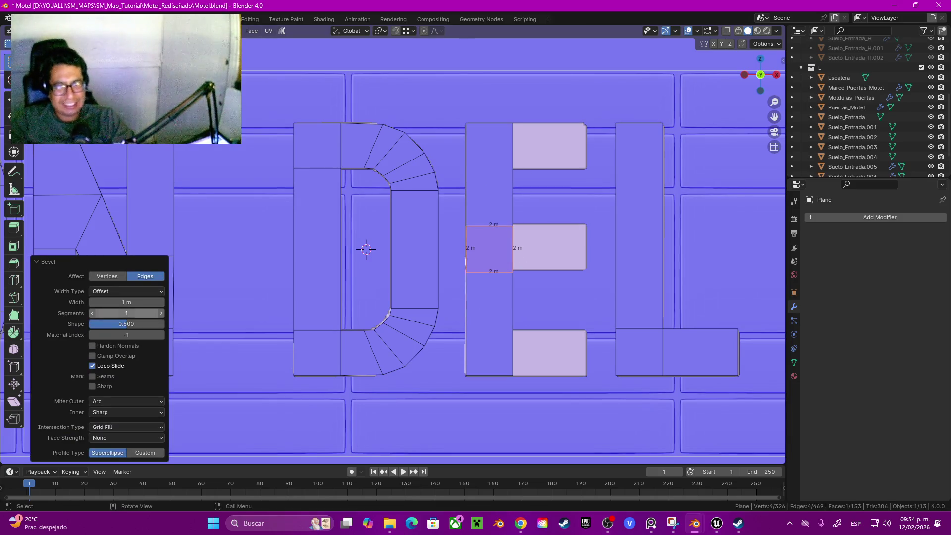
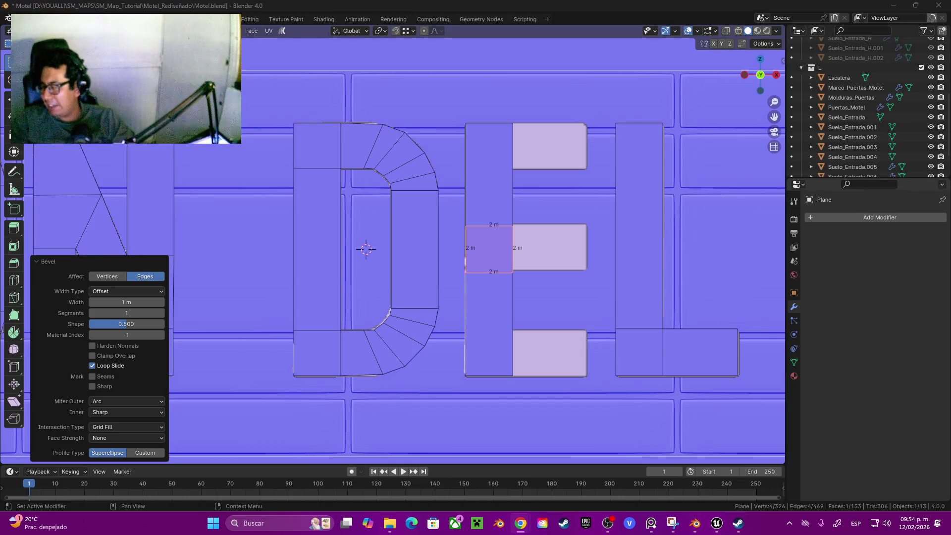
# Add two loop cuts across the E's vertical bar, lined up with its arms.
pyautogui.keyDown('shift'); pyautogui.moveTo(366, 250); pyautogui.dragTo(345, 275, button='middle'); pyautogui.keyUp('shift')
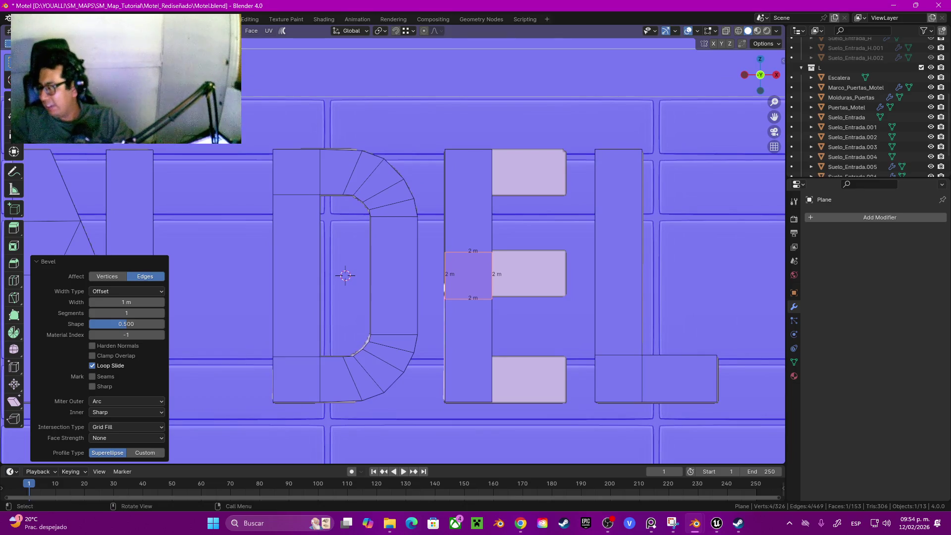
pyautogui.hotkey('ctrl', 'r')
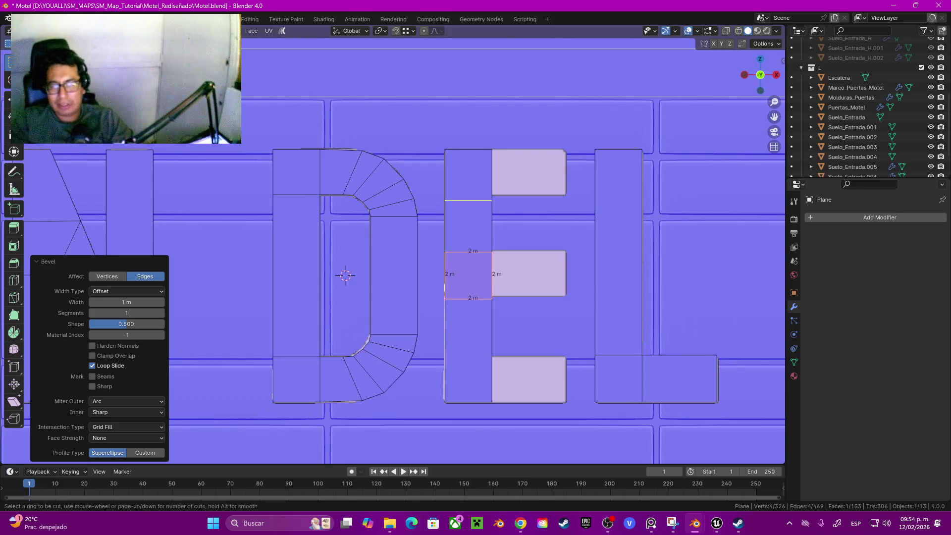
pyautogui.click(493, 168)
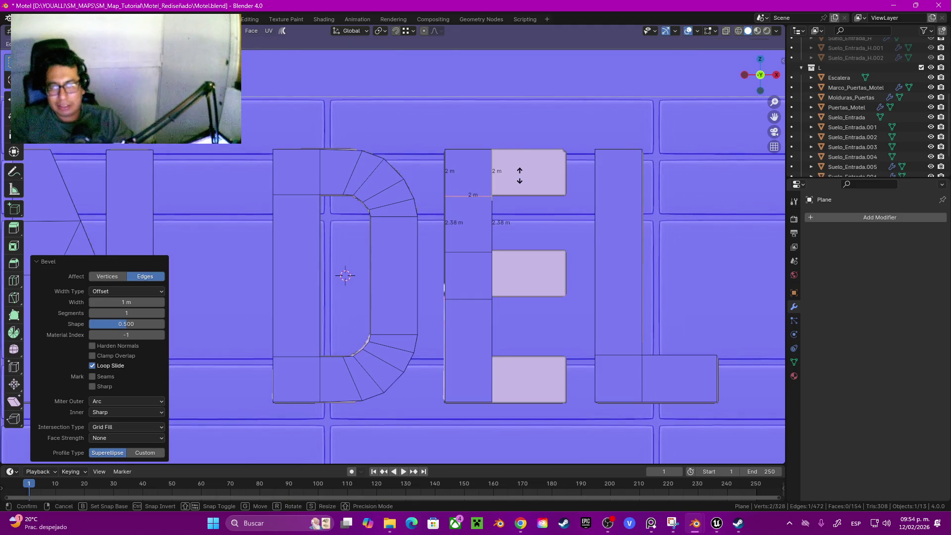
pyautogui.click(519, 170)
pyautogui.hotkey('ctrl', 'r')
pyautogui.click(493, 333)
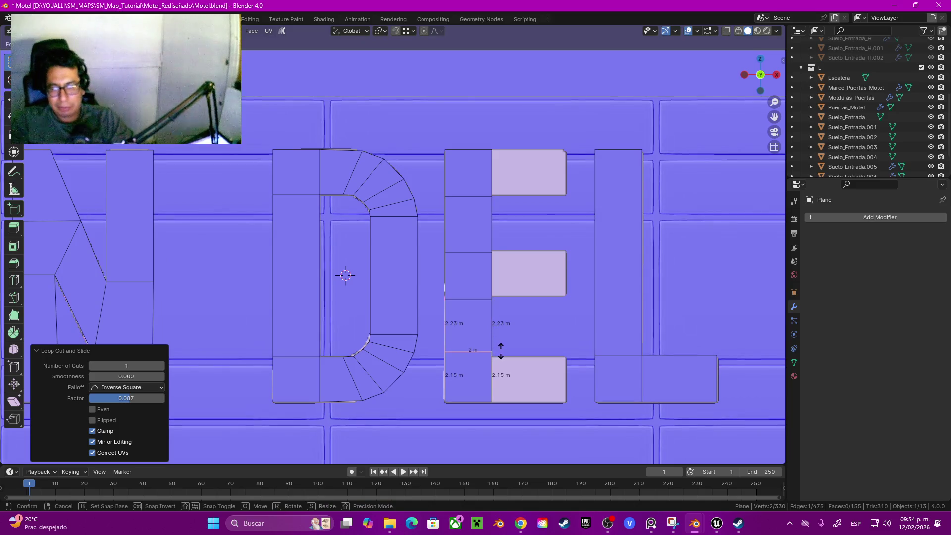
pyautogui.click(502, 360)
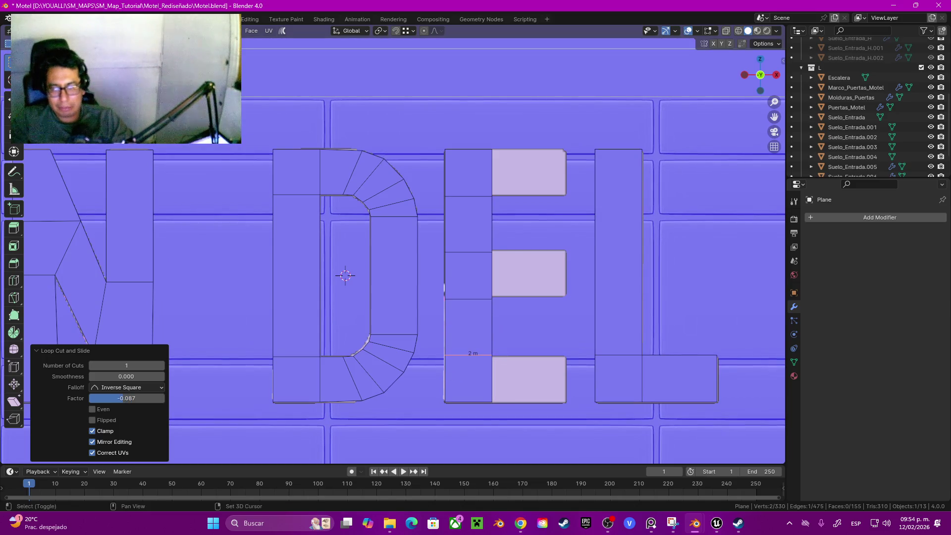
# Select the E's inner arm edges and extrude them 0.077 m along X.
pyautogui.keyDown('shift'); pyautogui.click(493, 275); pyautogui.keyUp('shift')
pyautogui.keyDown('shift'); pyautogui.click(493, 172); pyautogui.keyUp('shift')
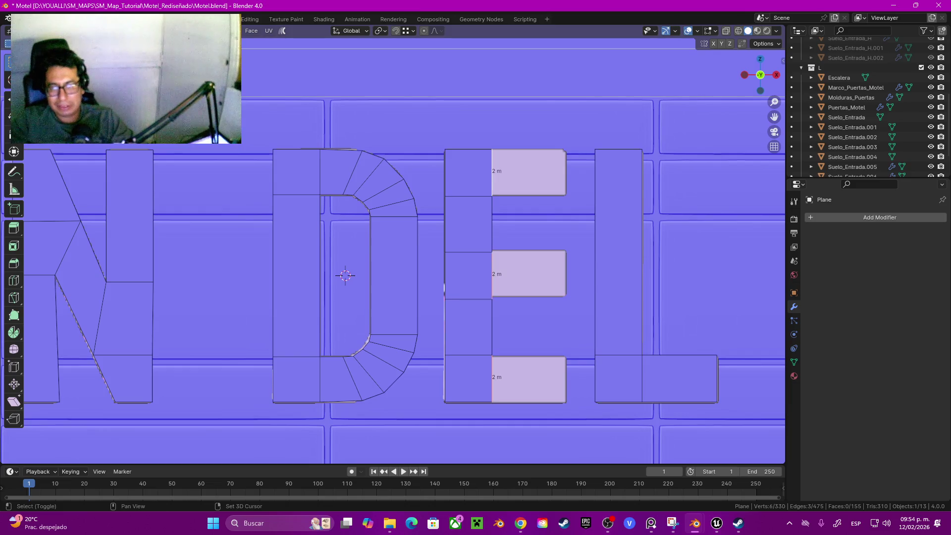
pyautogui.press('e')
pyautogui.press('x')
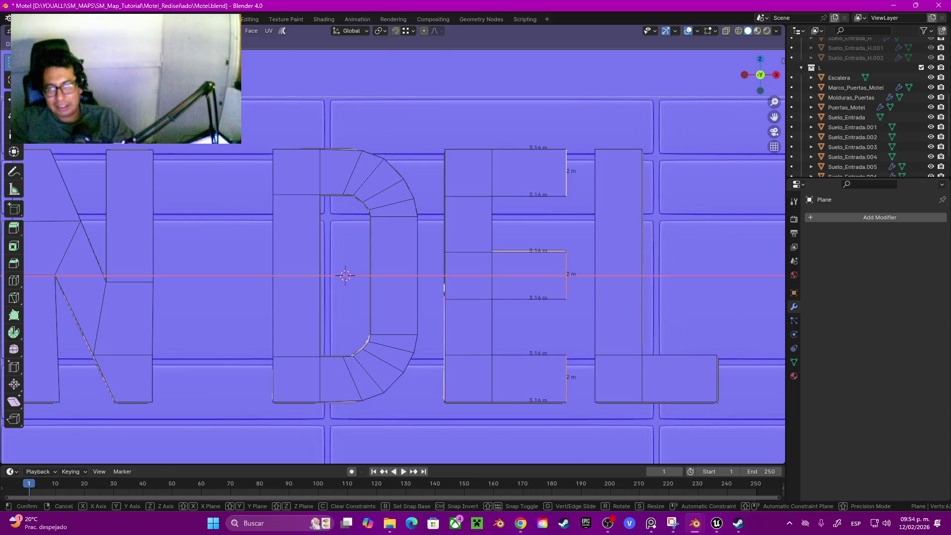
# Confirm the E arm extrusion and bring the MANSION DEL letters into view.
pyautogui.press('Return')
pyautogui.scroll(-3, 387, 245)
pyautogui.scroll(-6, 388, 244)
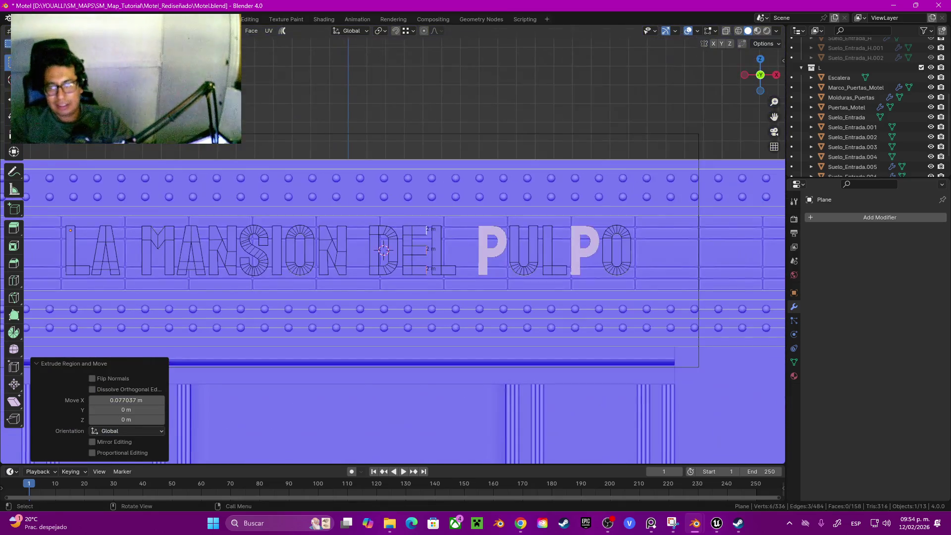
pyautogui.scroll(7, 439, 249)
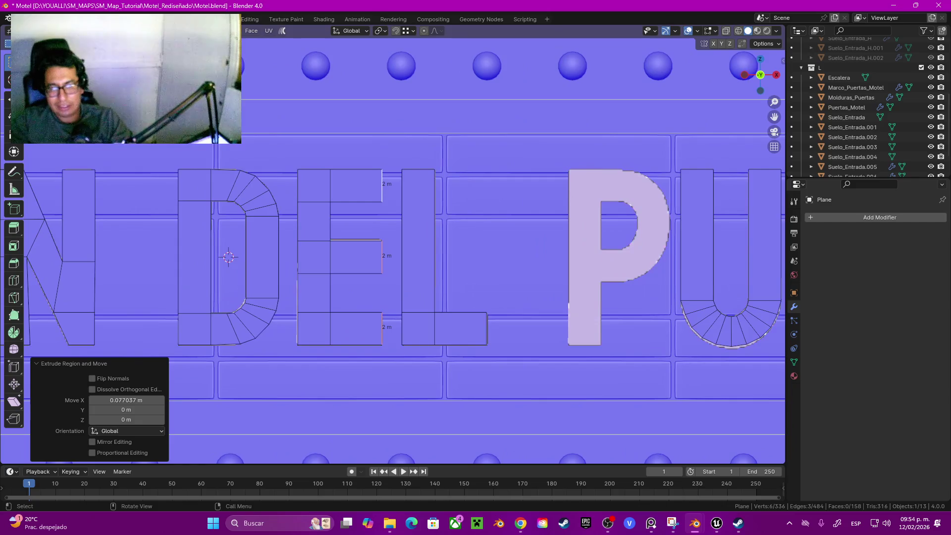
pyautogui.scroll(-3, 392, 253)
pyautogui.keyDown('shift'); pyautogui.moveTo(347, 247); pyautogui.dragTo(599, 237, button='middle'); pyautogui.keyUp('shift')
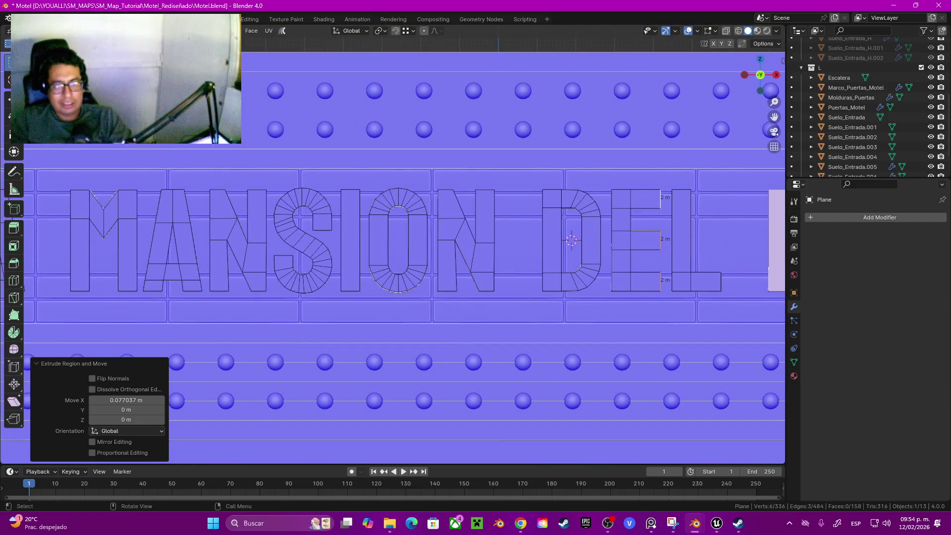
# Duplicate the I letter's bar 1.113 m along X and nudge it into place as the P's stem.
pyautogui.click(351, 240)
pyautogui.scroll(-4, 350, 240)
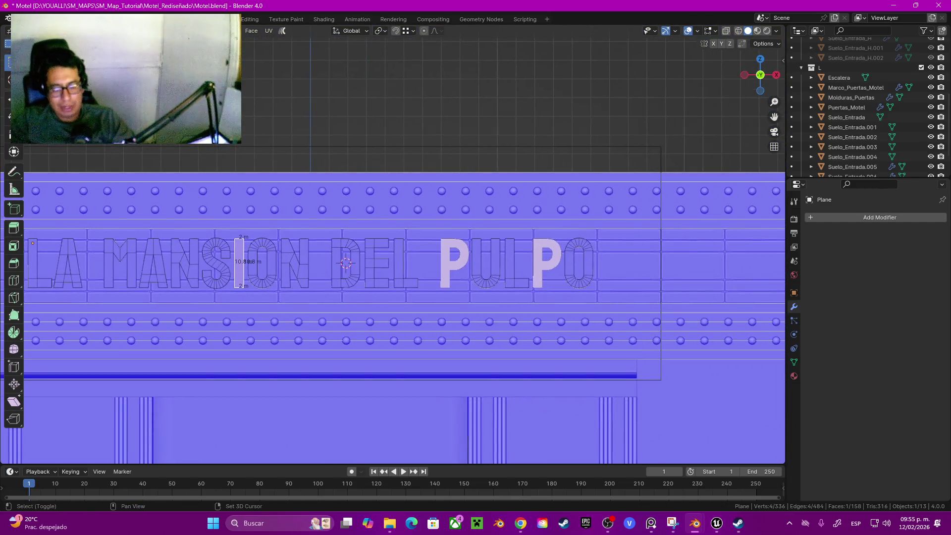
pyautogui.press('g')
pyautogui.press('x')
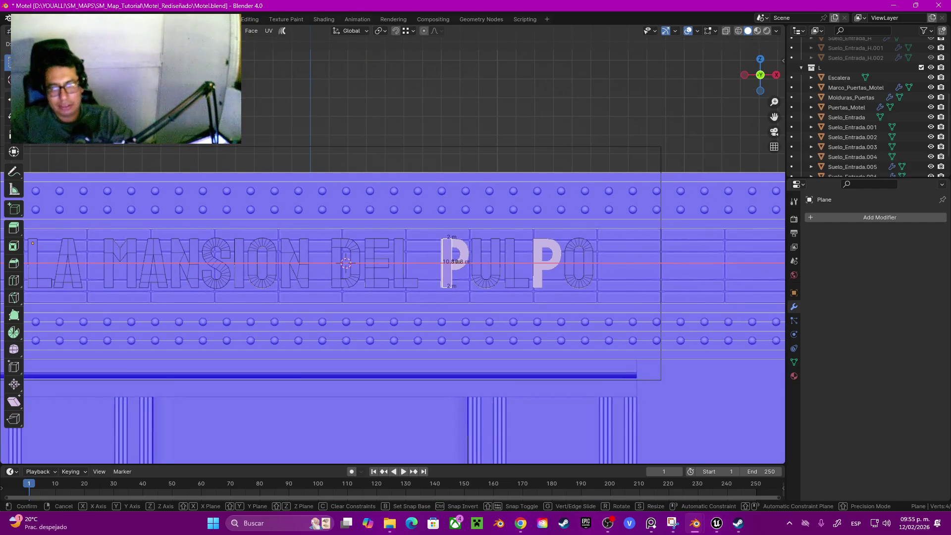
pyautogui.click(461, 263)
pyautogui.scroll(8, 460, 263)
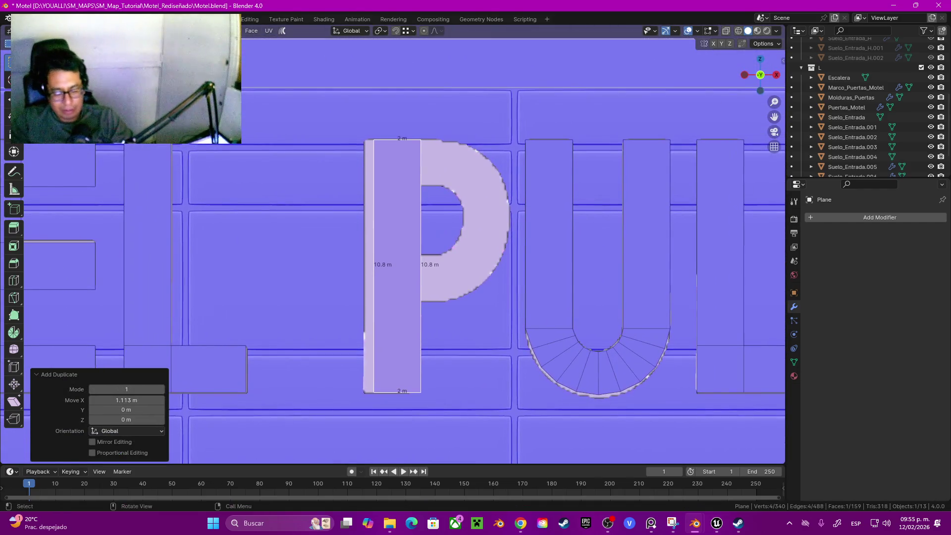
pyautogui.press('g')
pyautogui.press('x')
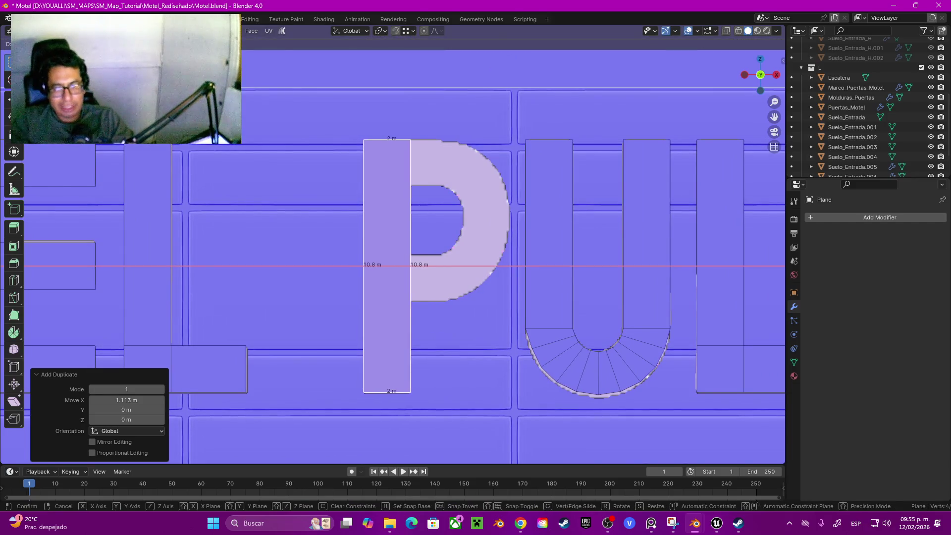
pyautogui.press('Return')
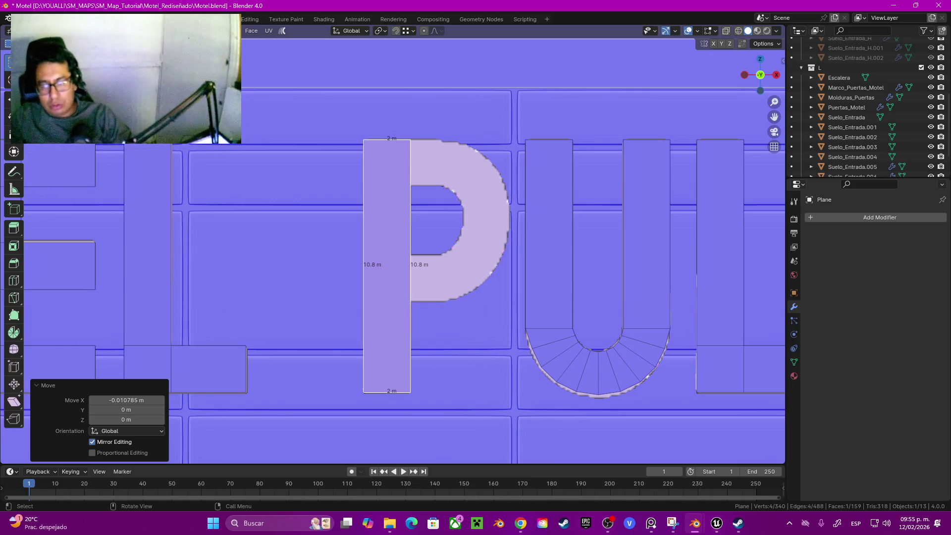
pyautogui.click(550, 337)
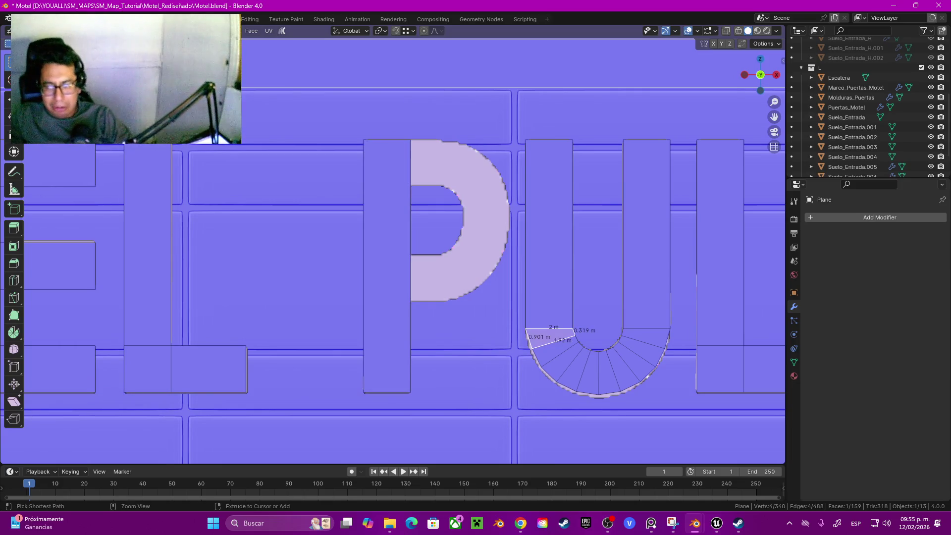
# Duplicate the U's curve and both stems, rotating the copy -90° about Y.
pyautogui.keyDown('ctrl'); pyautogui.click(657, 342); pyautogui.keyUp('ctrl')
pyautogui.keyDown('shift'); pyautogui.click(646, 233); pyautogui.keyUp('shift')
pyautogui.keyDown('shift'); pyautogui.click(549, 233); pyautogui.keyUp('shift')
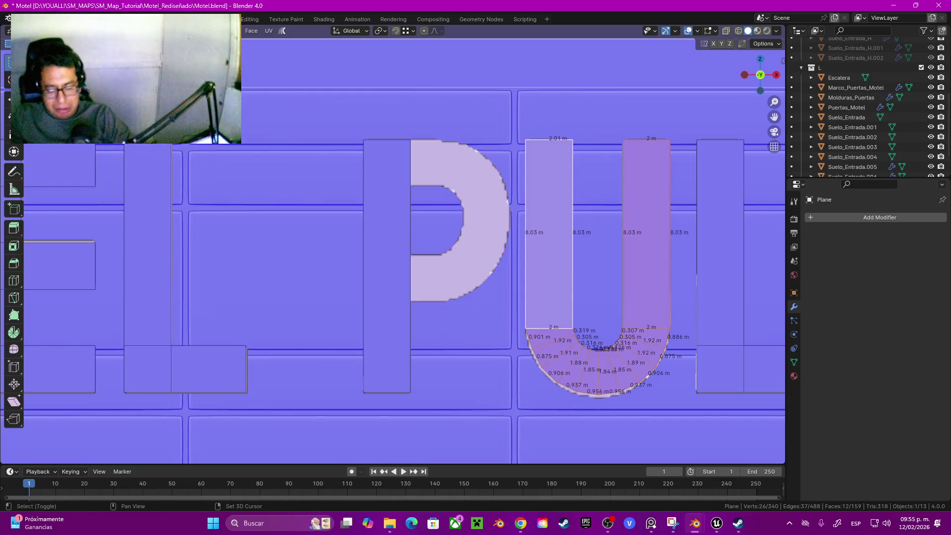
pyautogui.hotkey('shift', 'd')
pyautogui.press('r')
pyautogui.press('x')
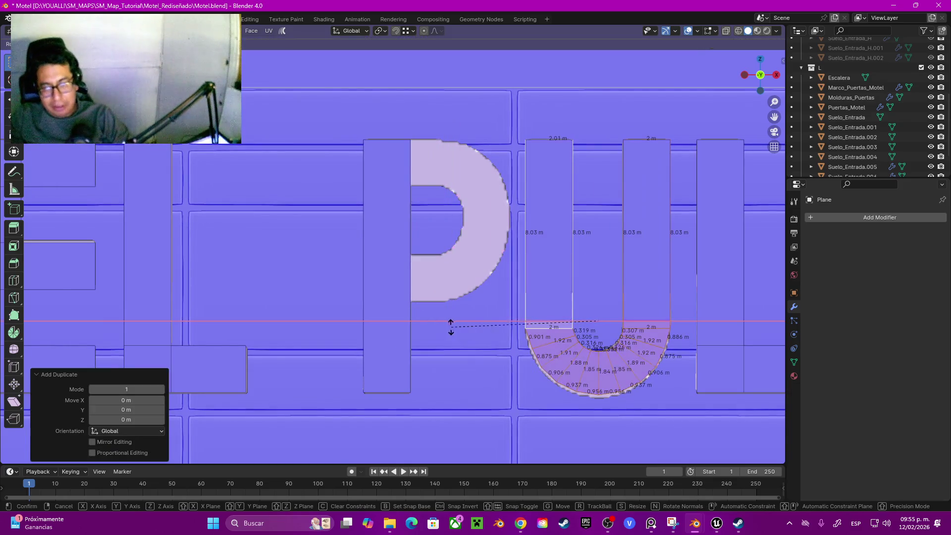
pyautogui.write('y90')
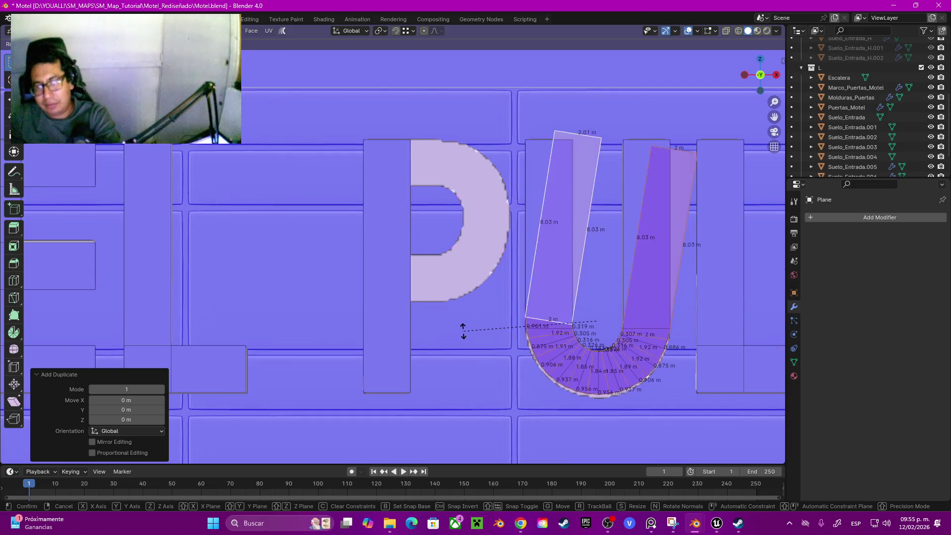
pyautogui.press('-')
pyautogui.press('Return')
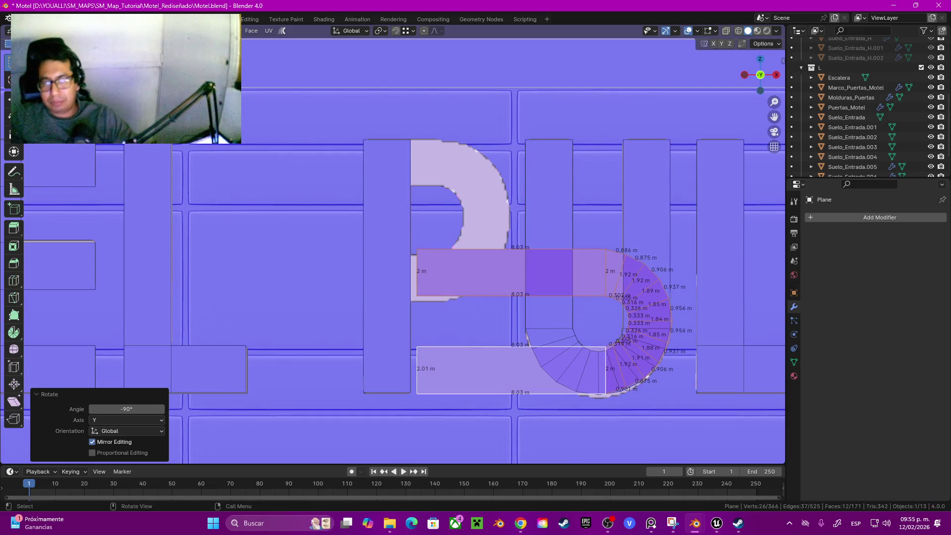
# Move the rotated copy onto the P and scale it 1.1 in Z to form the bowl.
pyautogui.press('g')
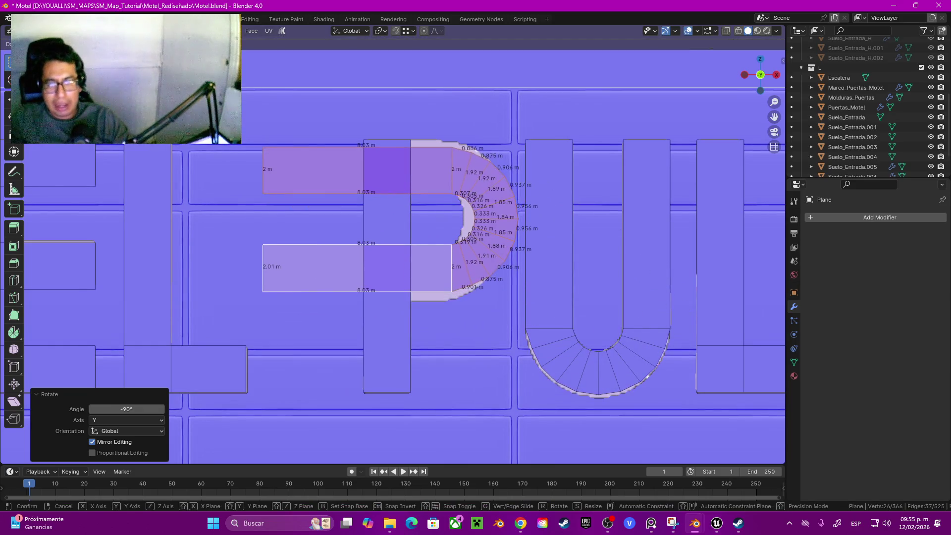
pyautogui.press('Return')
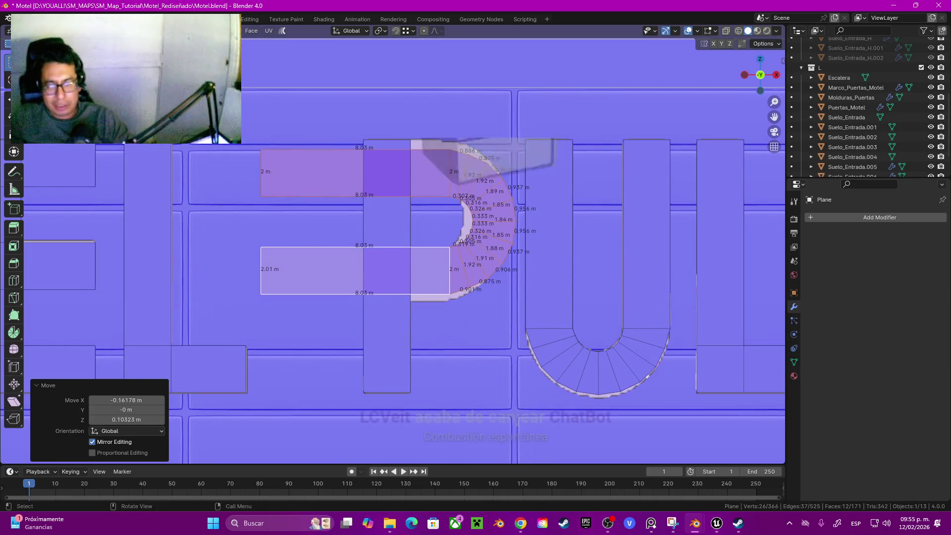
pyautogui.scroll(2, 396, 245)
pyautogui.press('g')
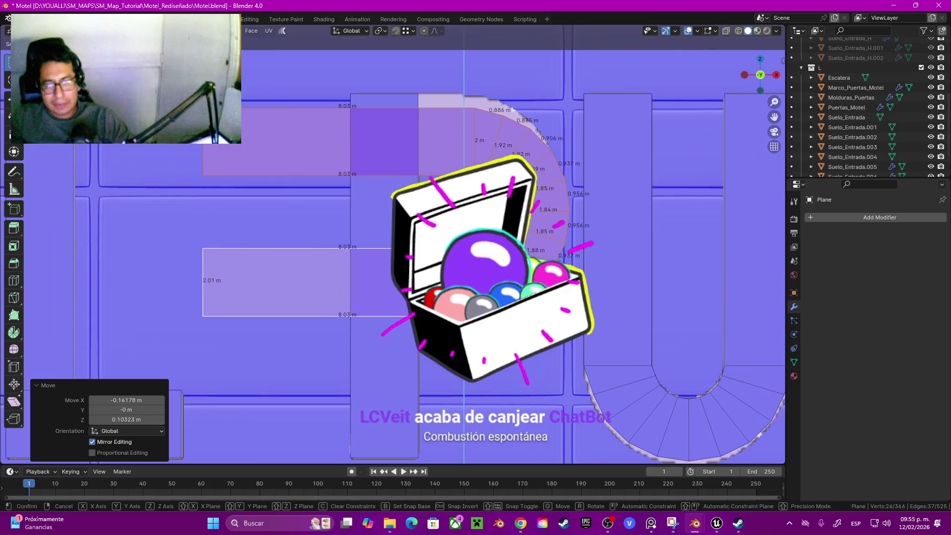
pyautogui.press('z')
pyautogui.press('Return')
pyautogui.write('sz')
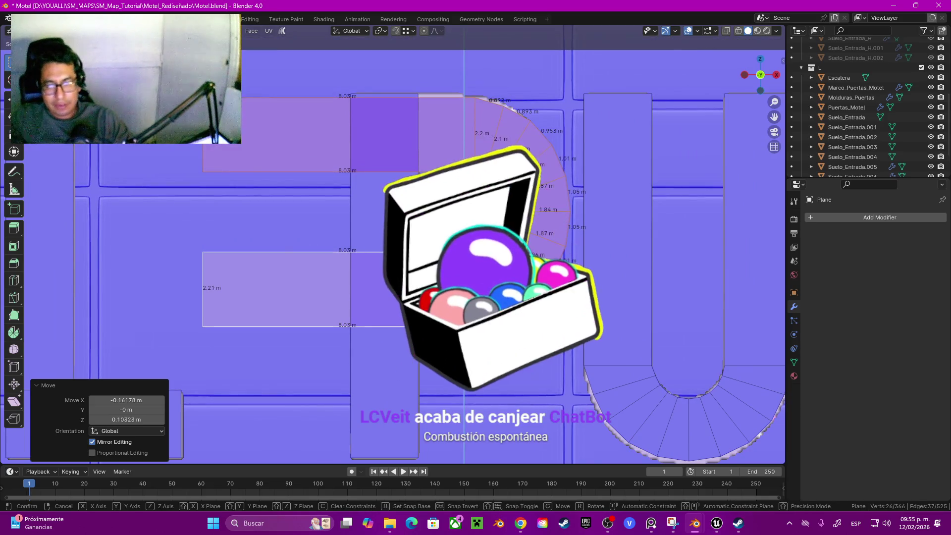
pyautogui.write('1.1')
pyautogui.press('Return')
pyautogui.keyDown('alt'); pyautogui.click(540, 156); pyautogui.keyUp('alt')
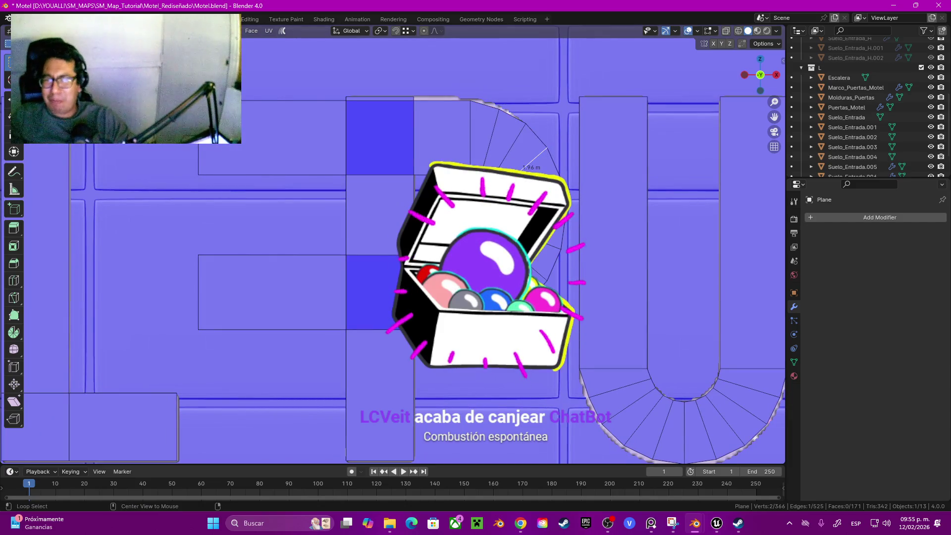
# Nudge the P's edge loop along X and the whole letter mesh slightly along Y.
pyautogui.keyDown('alt'); pyautogui.click(272, 174); pyautogui.keyUp('alt')
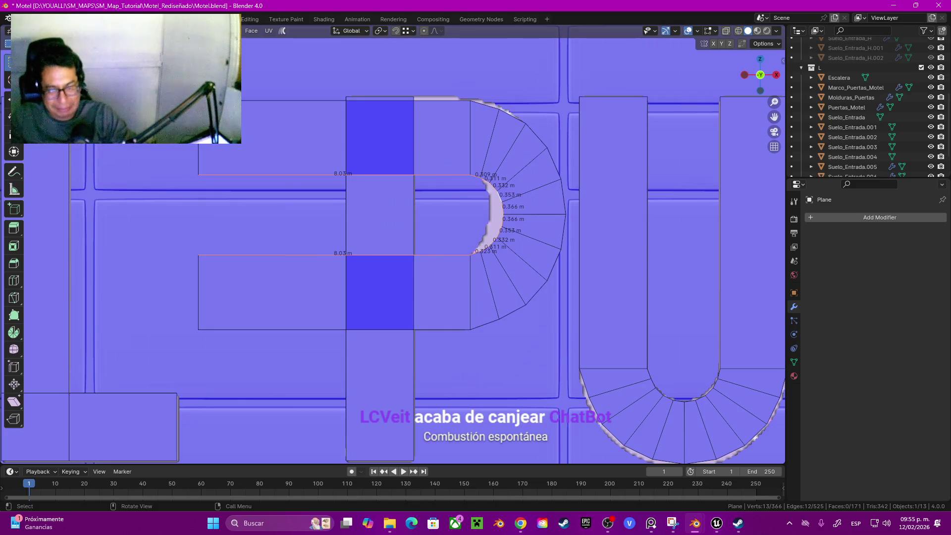
pyautogui.press('g')
pyautogui.press('x')
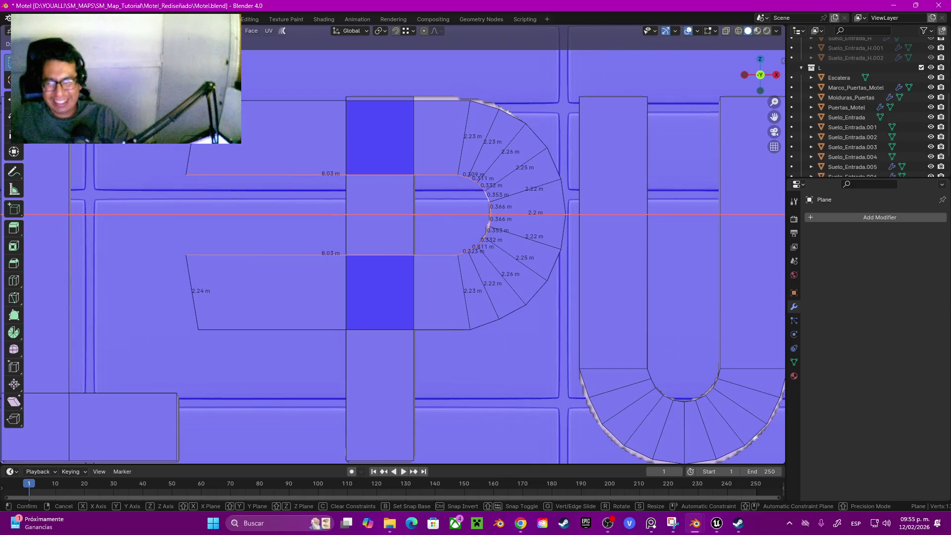
pyautogui.press('Return')
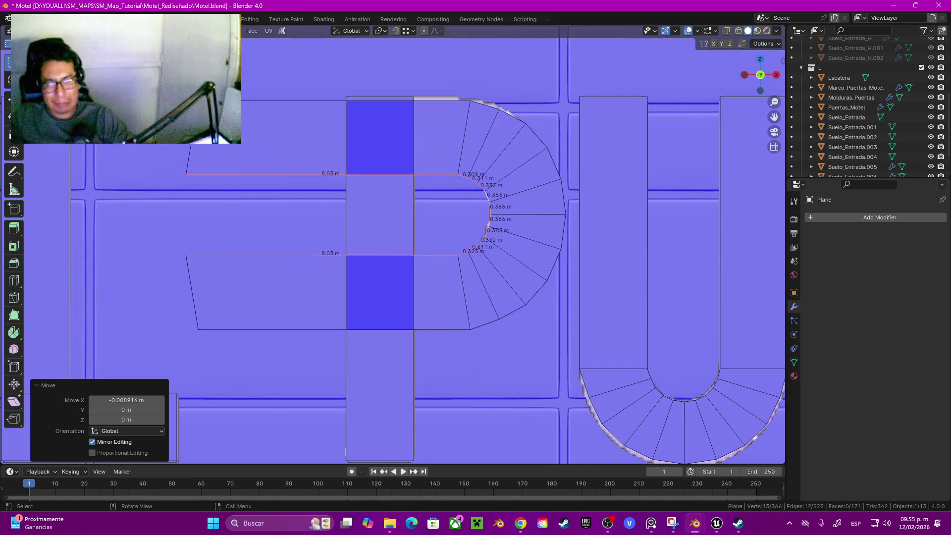
pyautogui.hotkey('ctrl', 'l')
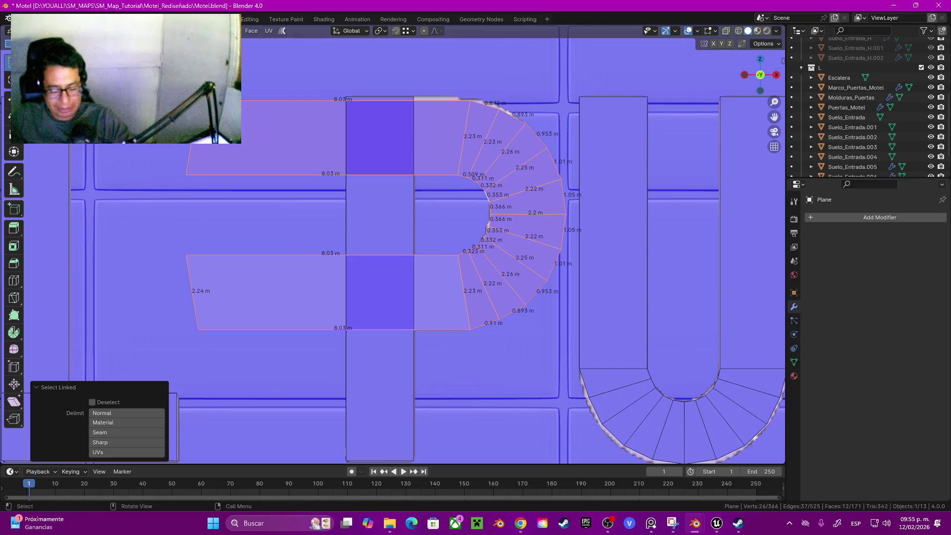
pyautogui.press('g')
pyautogui.press('y')
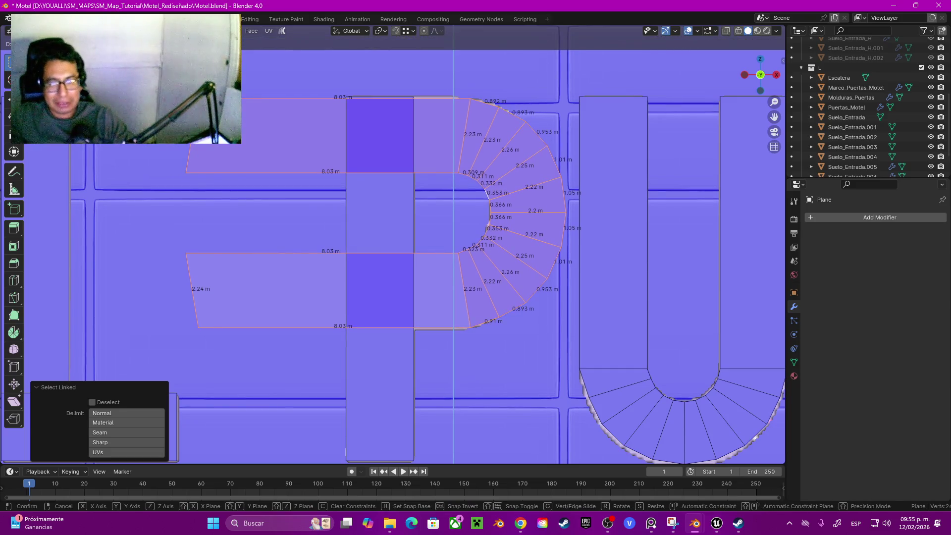
pyautogui.press('Return')
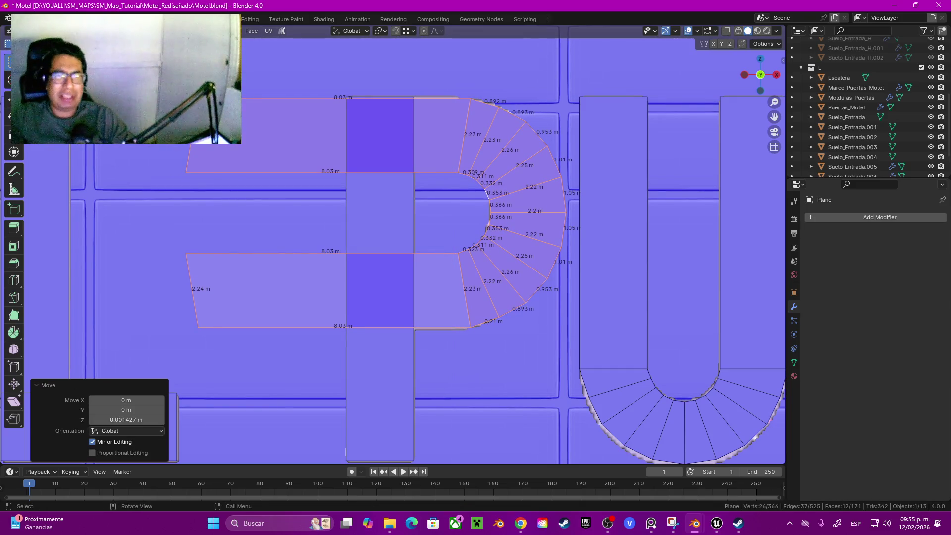
# Flatten the bowl arms' left end edges to X 0 and move them flush against the stem.
pyautogui.click(188, 159)
pyautogui.keyDown('shift'); pyautogui.click(188, 268); pyautogui.keyUp('shift')
pyautogui.press('g')
pyautogui.press('x')
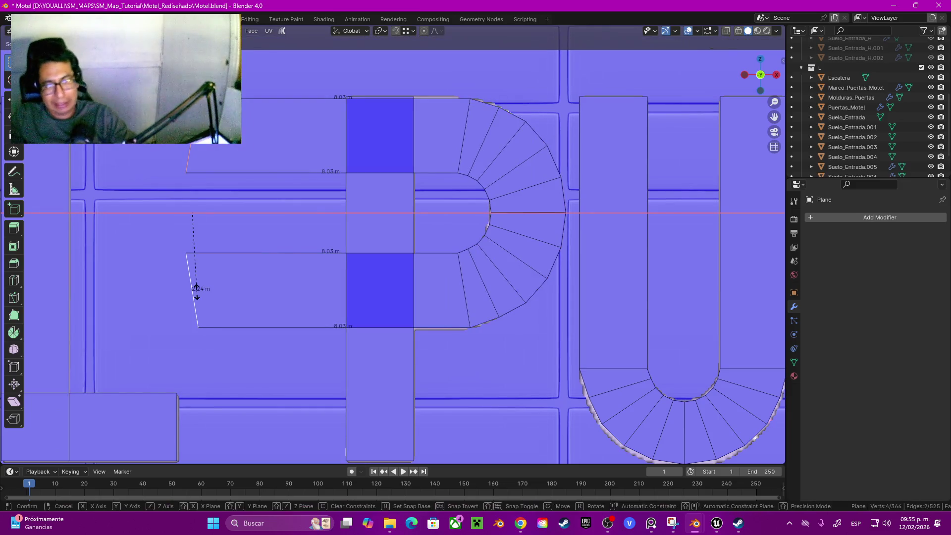
pyautogui.press('0')
pyautogui.press('Return')
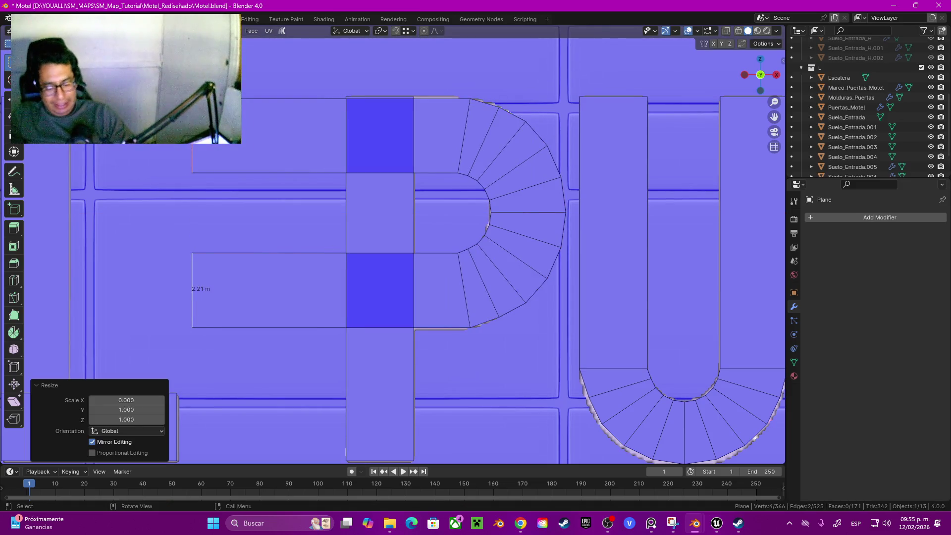
pyautogui.press('g')
pyautogui.press('x')
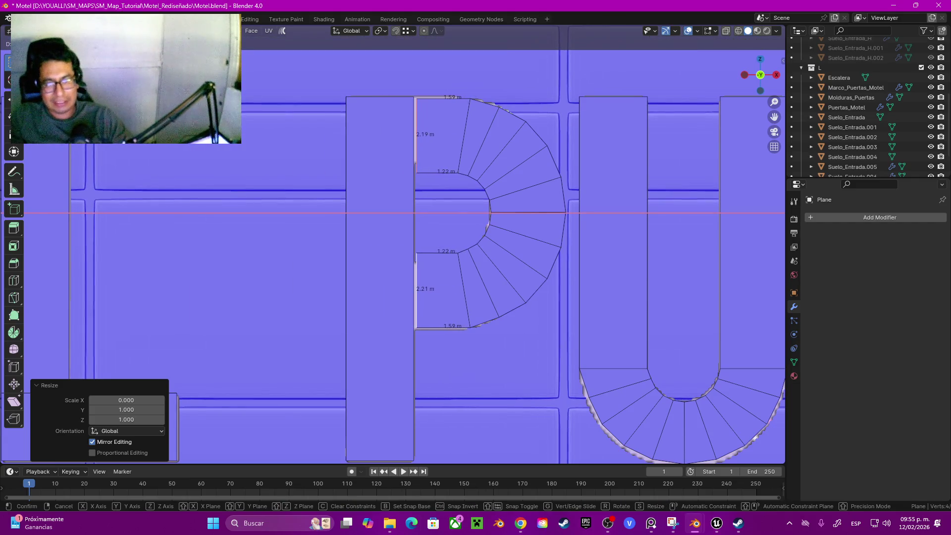
pyautogui.press('Return')
# Add a horizontal loop cut across the P's stem.
pyautogui.hotkey('ctrl', 'r')
pyautogui.click(419, 280)
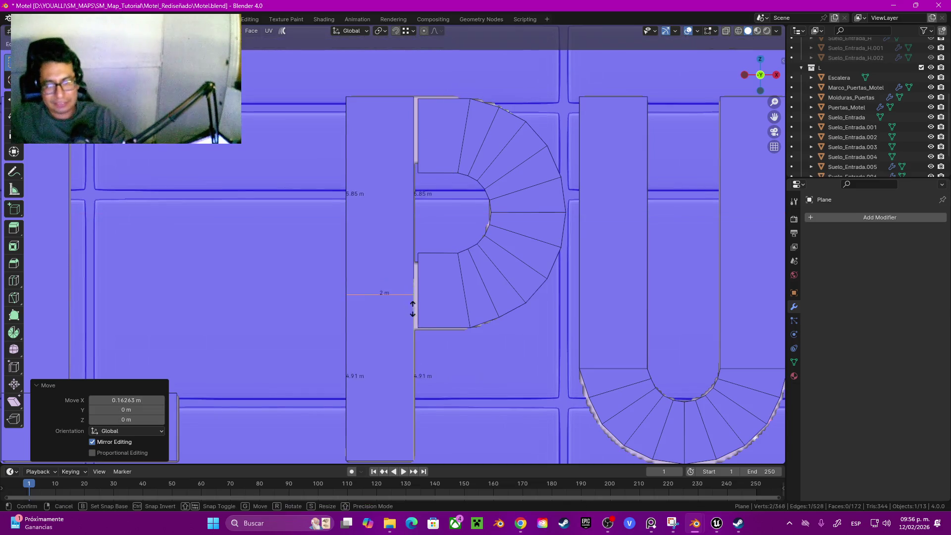
pyautogui.click(423, 323)
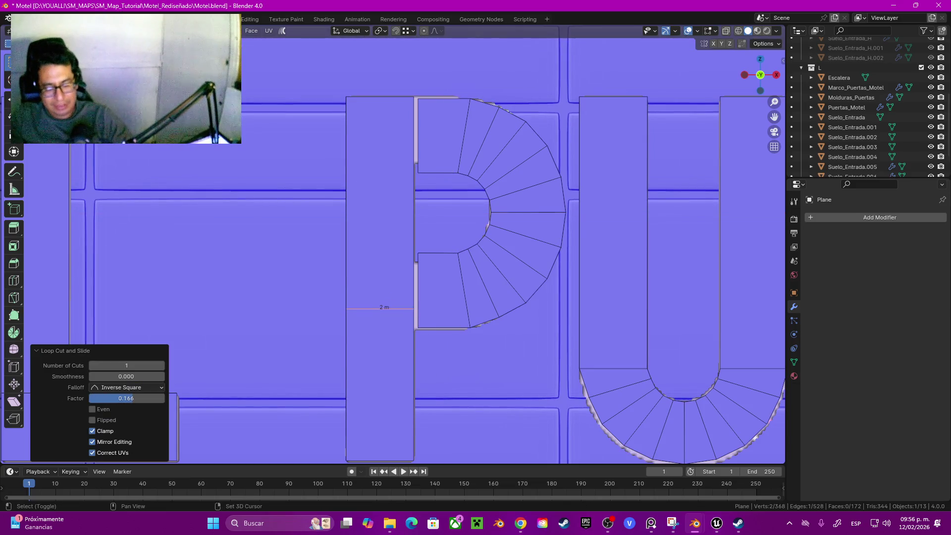
# Enable snapping and add two more loop cuts across the P's stem level with the bowl edges.
pyautogui.hotkey('shift', 'Tab')
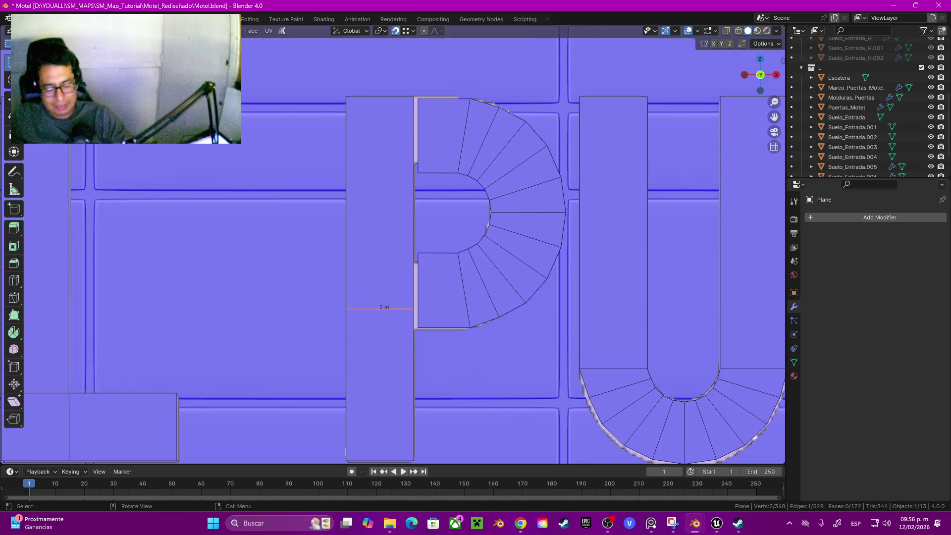
pyautogui.press('g')
pyautogui.press('Return')
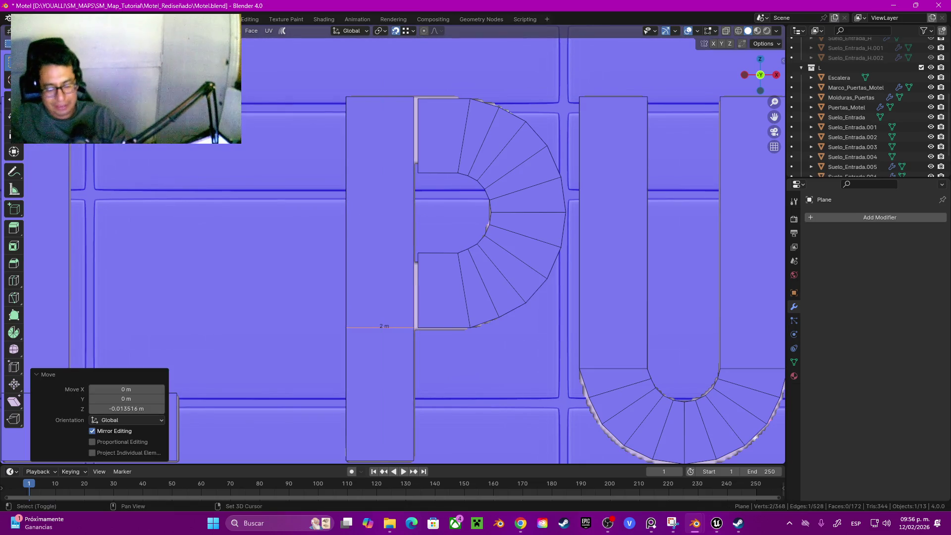
pyautogui.click(380, 346)
pyautogui.hotkey('ctrl', 'z')
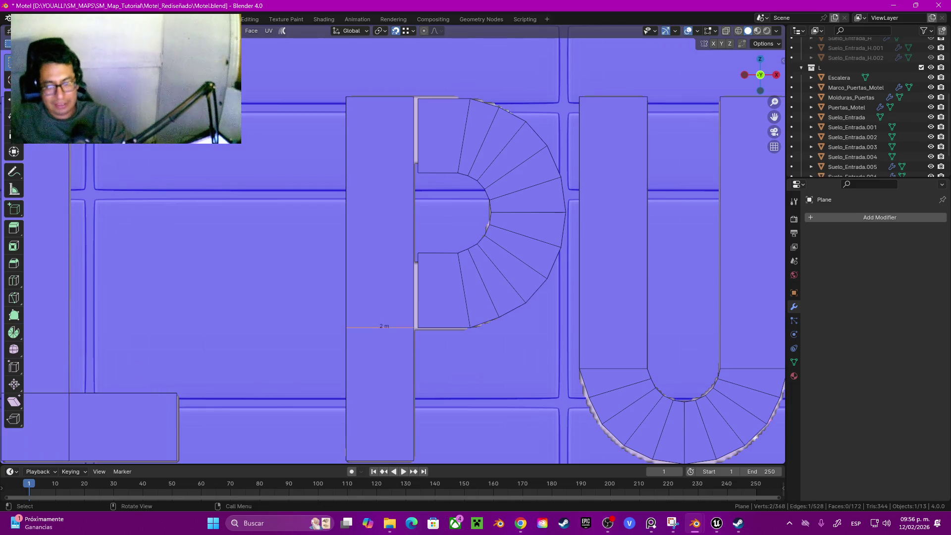
pyautogui.hotkey('ctrl', 'r')
pyautogui.click(414, 276)
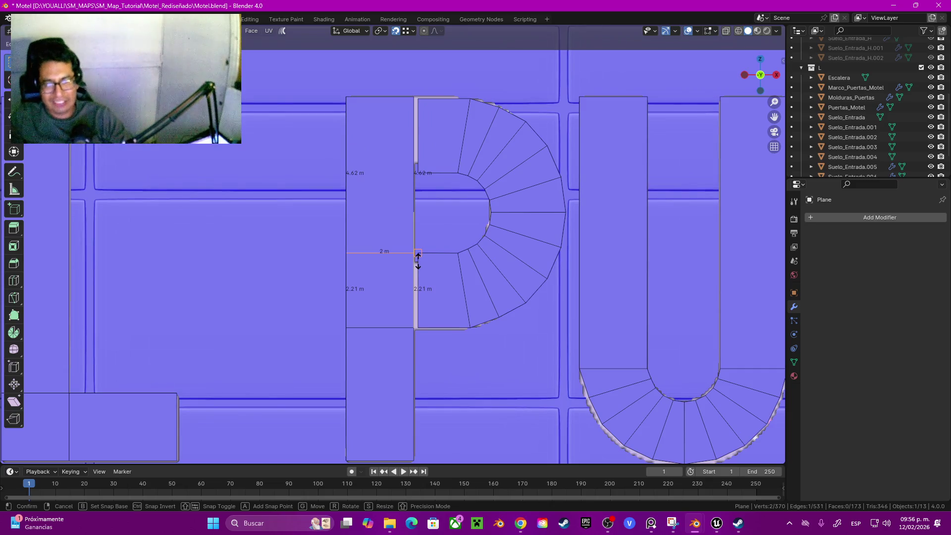
pyautogui.click(418, 260)
pyautogui.hotkey('ctrl', 'r')
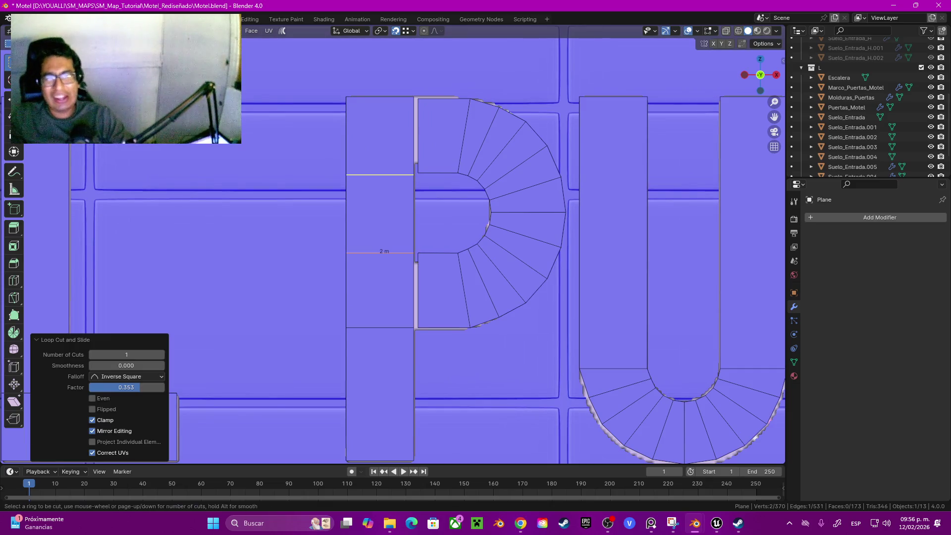
pyautogui.click(414, 174)
pyautogui.click(416, 171)
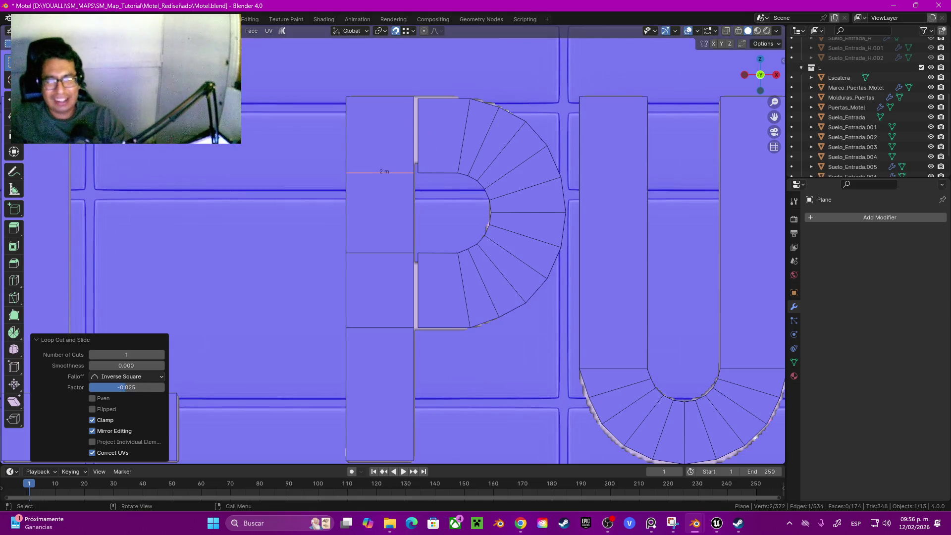
# Merge the first two bowl-corner vertex pairs onto the stem using At Last.
pyautogui.click(418, 136)
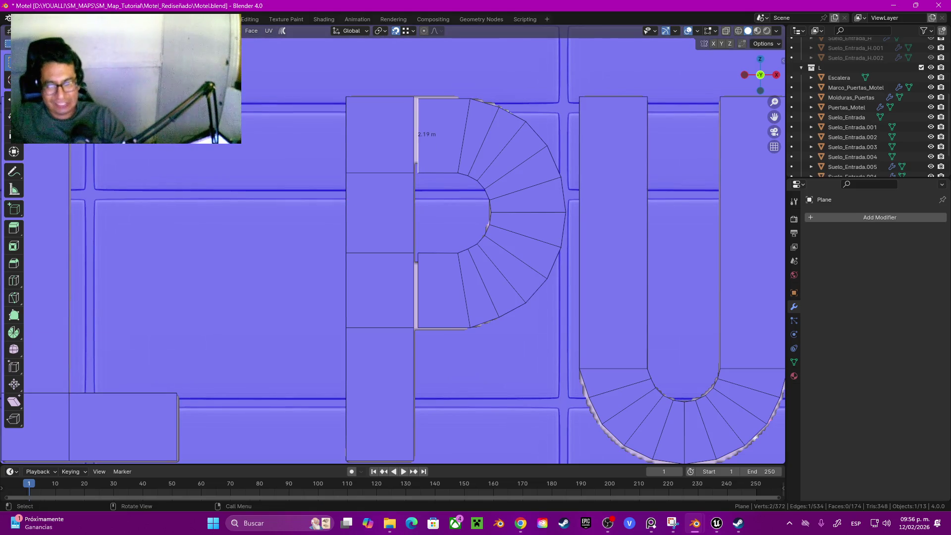
pyautogui.press('1')
pyautogui.press('m')
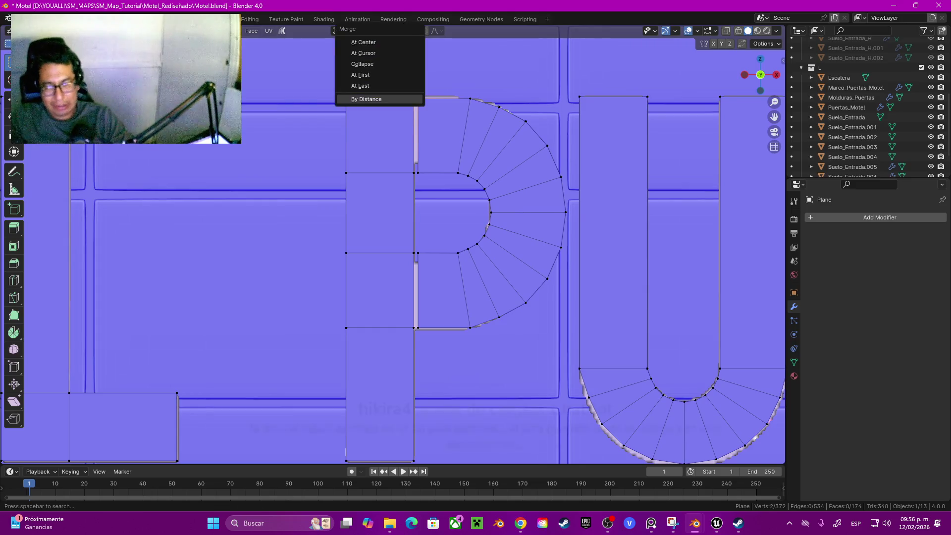
pyautogui.click(360, 86)
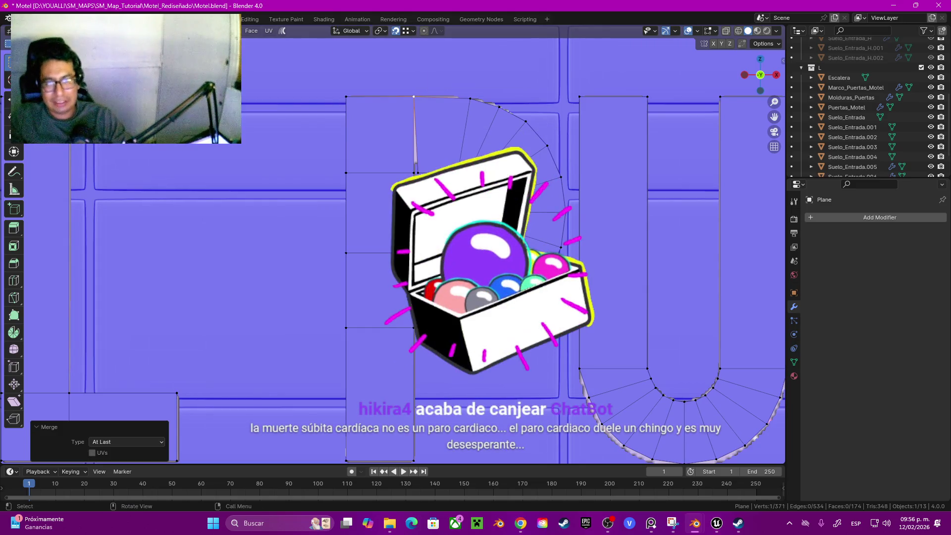
pyautogui.keyDown('shift'); pyautogui.click(346, 172); pyautogui.keyUp('shift')
pyautogui.press('m')
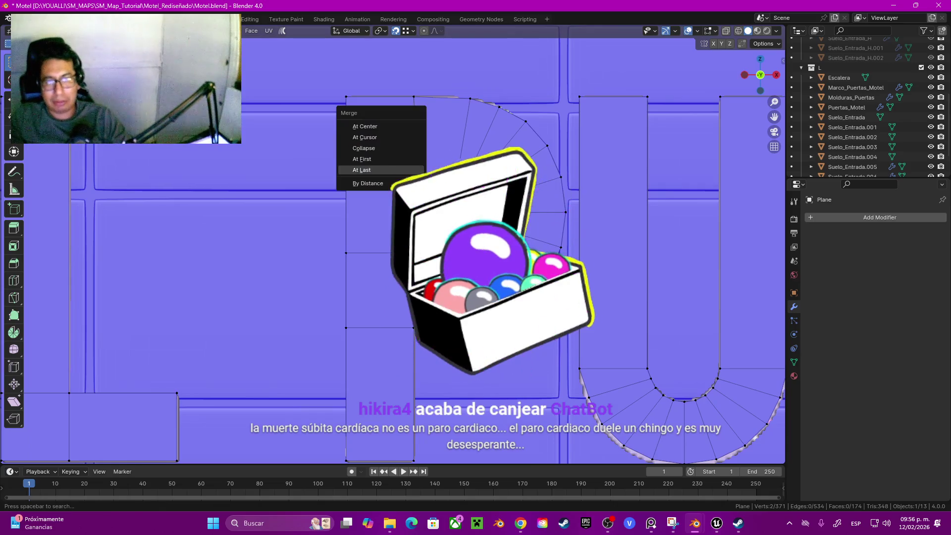
pyautogui.click(362, 170)
# Weld the remaining bowl-end vertices onto the stem, leaving 368 vertices.
pyautogui.keyDown('shift'); pyautogui.click(414, 253); pyautogui.keyUp('shift')
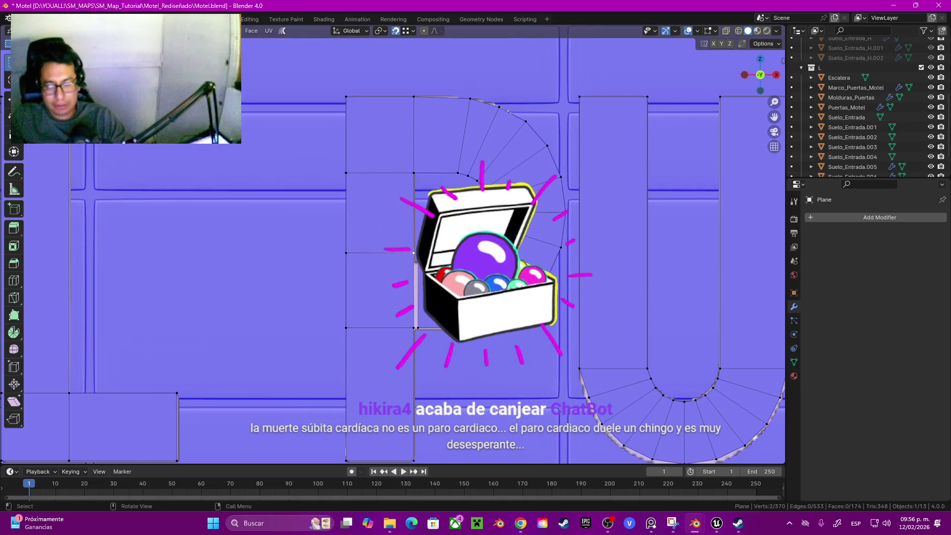
pyautogui.press('m')
pyautogui.press('Return')
pyautogui.keyDown('shift'); pyautogui.click(413, 328); pyautogui.keyUp('shift')
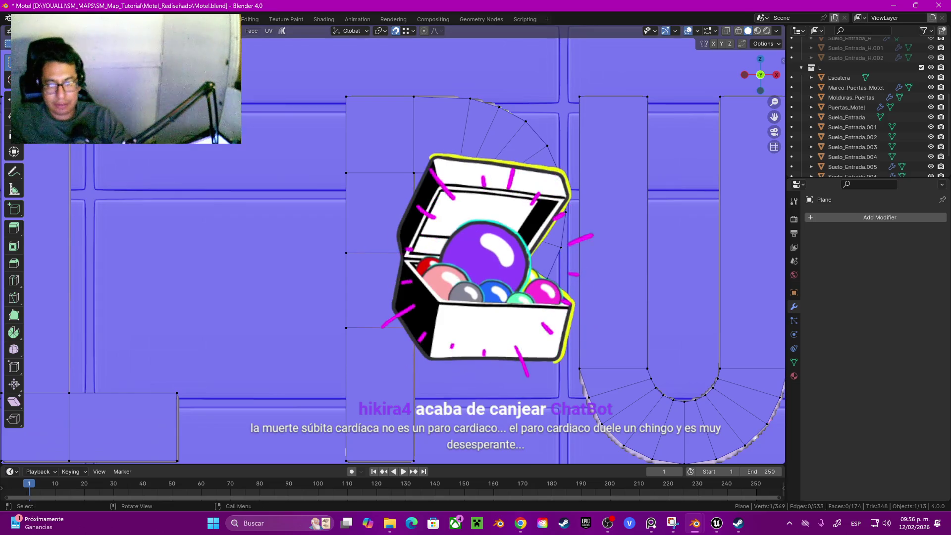
pyautogui.press('m')
pyautogui.press('Return')
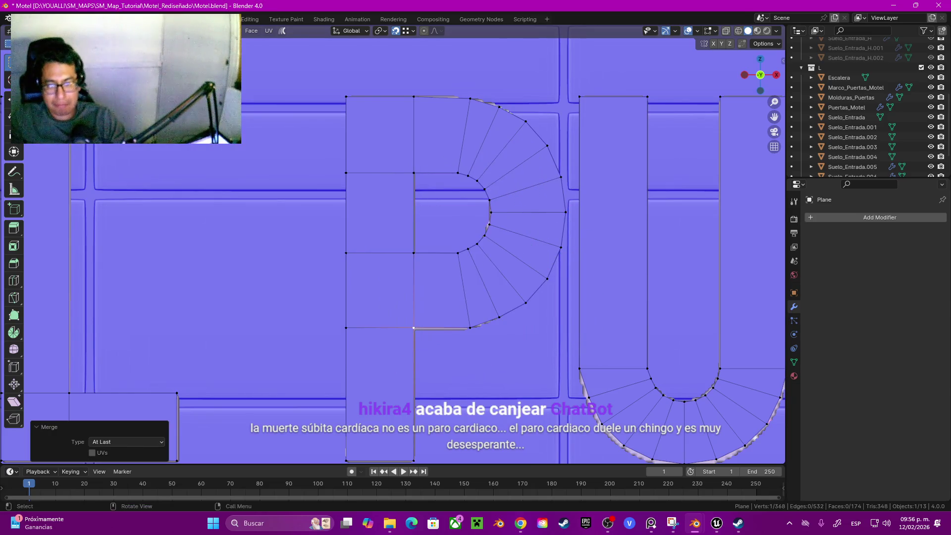
# Slide the P's bowl edges along the curve and check the pivot point setting.
pyautogui.press('3')
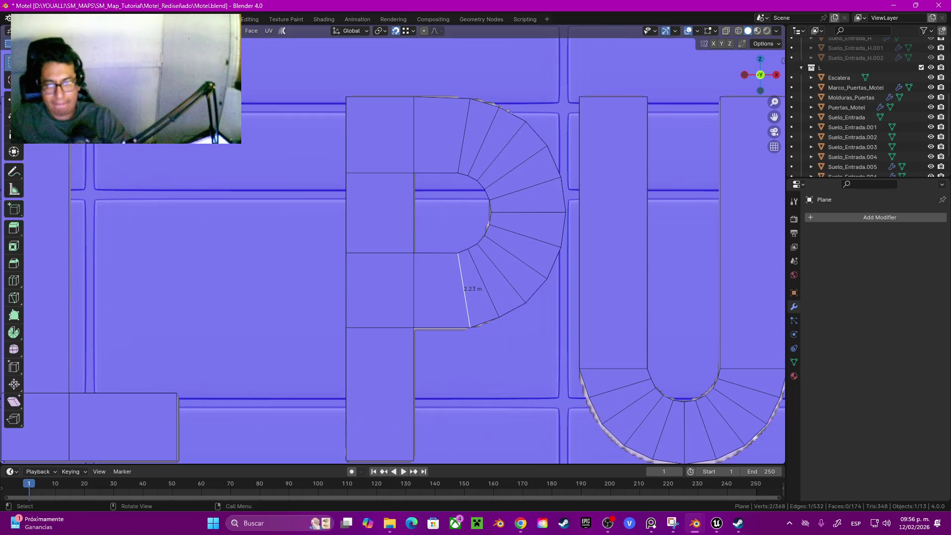
pyautogui.press('g')
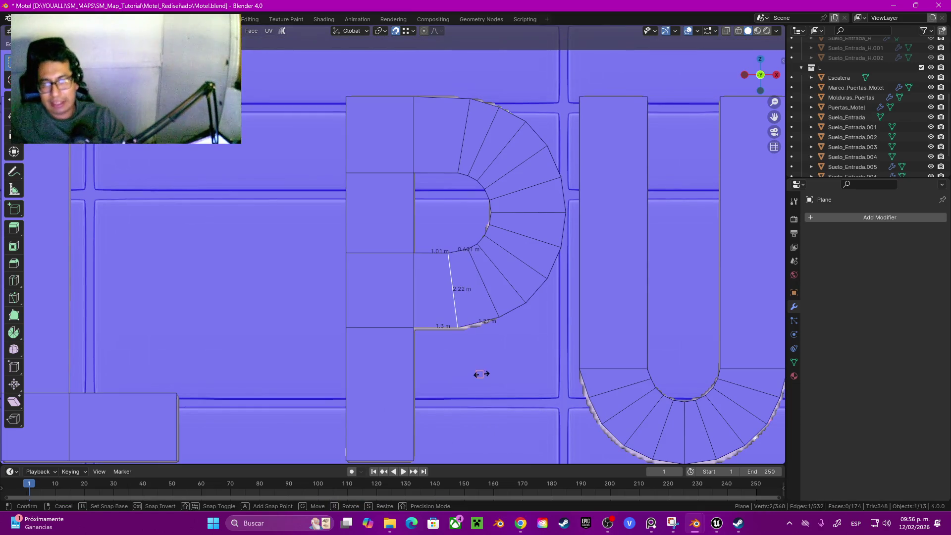
pyautogui.press('Escape')
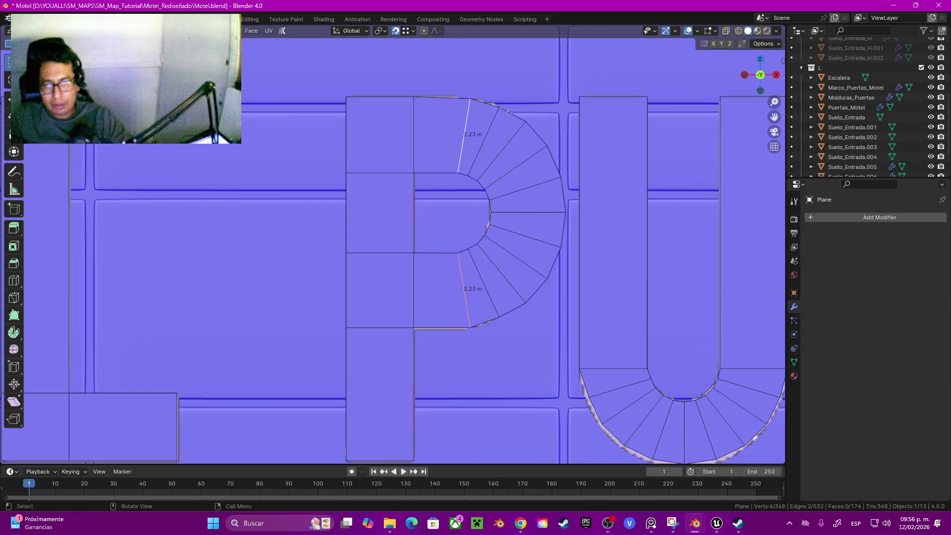
pyautogui.press('g')
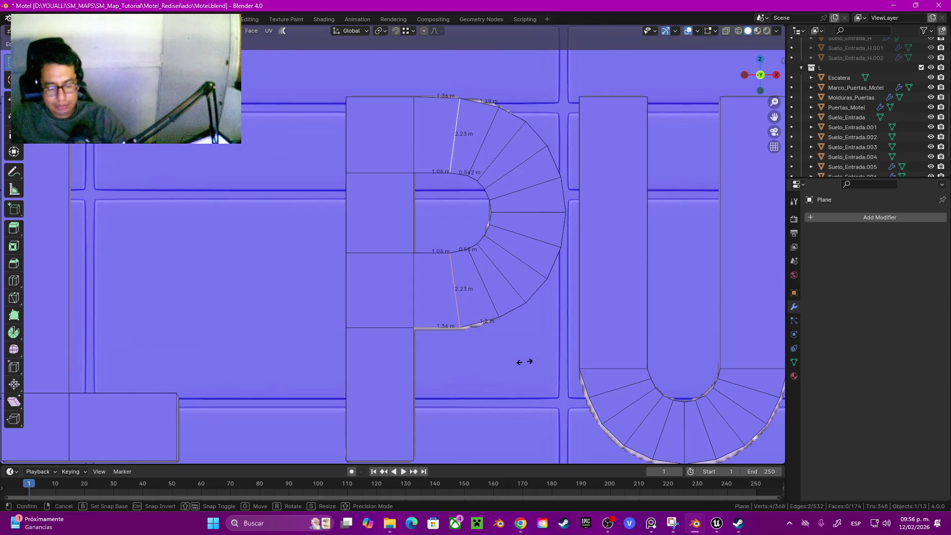
pyautogui.click(524, 362)
pyautogui.press('r')
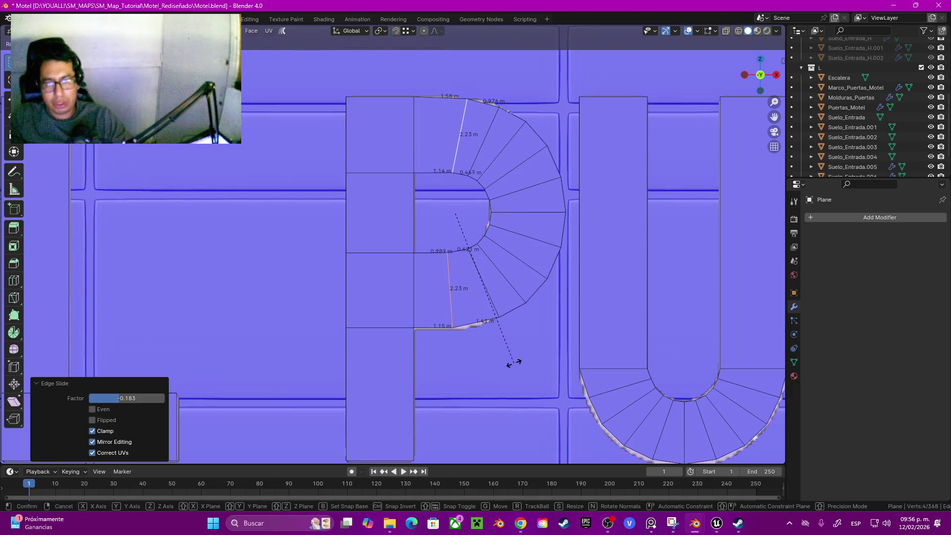
pyautogui.press('Escape')
pyautogui.click(381, 31)
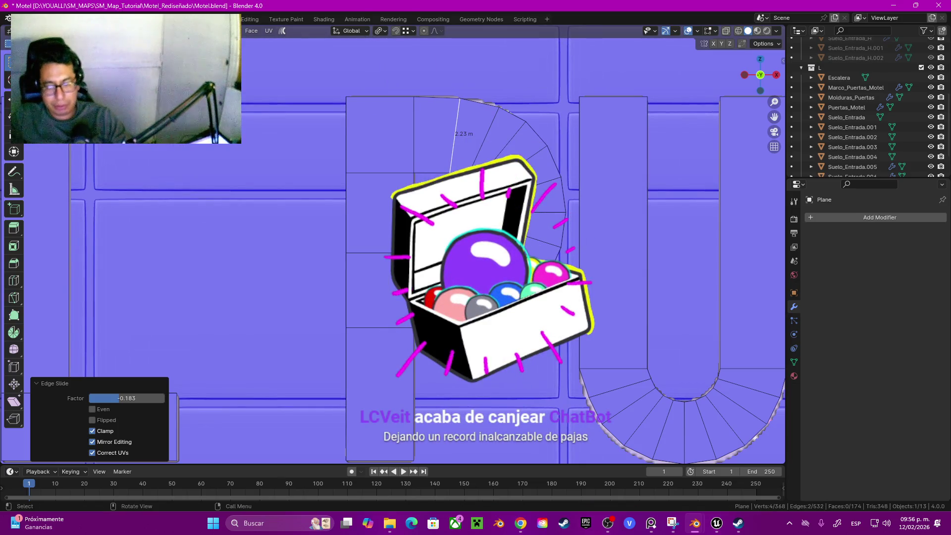
# Move and rotate the bowl's upper and lower edges, the lower by 5.63°, to match the reference.
pyautogui.click(466, 325)
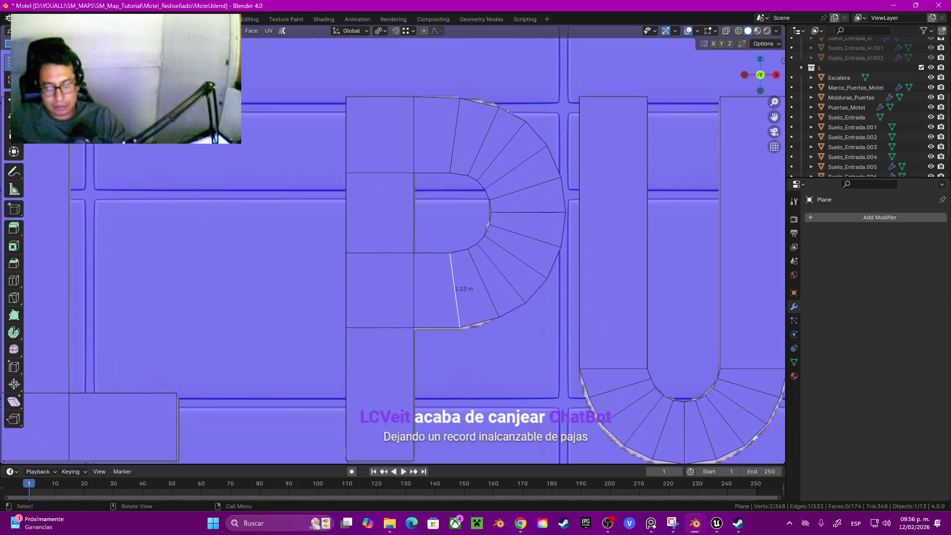
pyautogui.press('g')
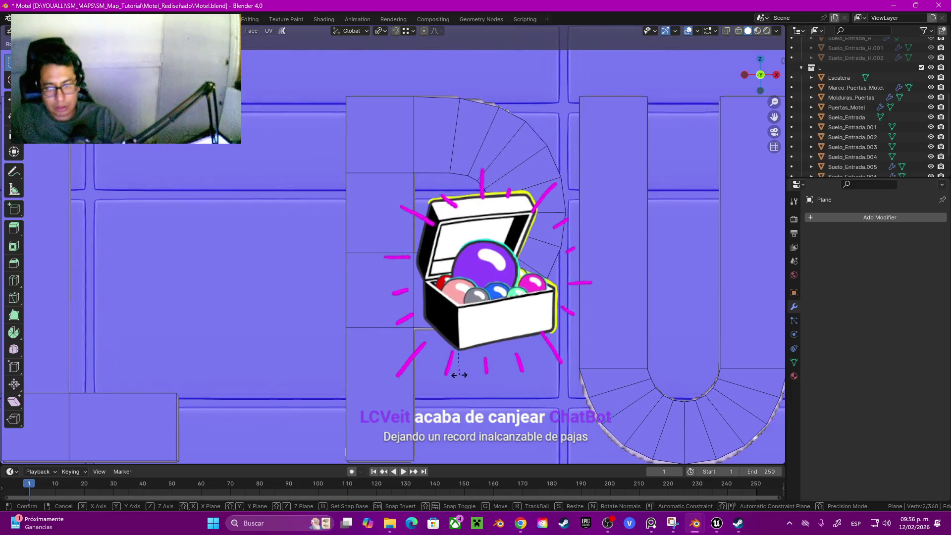
pyautogui.click(459, 375)
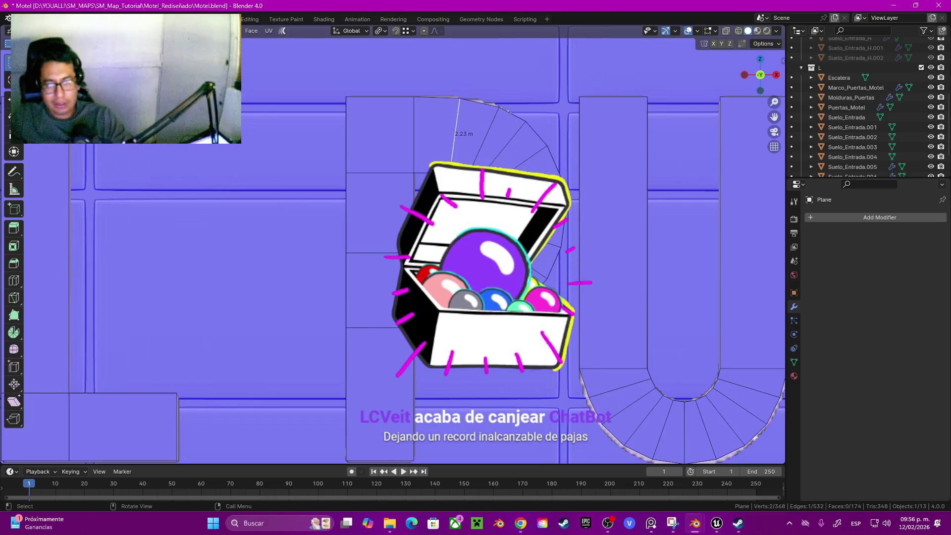
pyautogui.press('r')
pyautogui.press('Return')
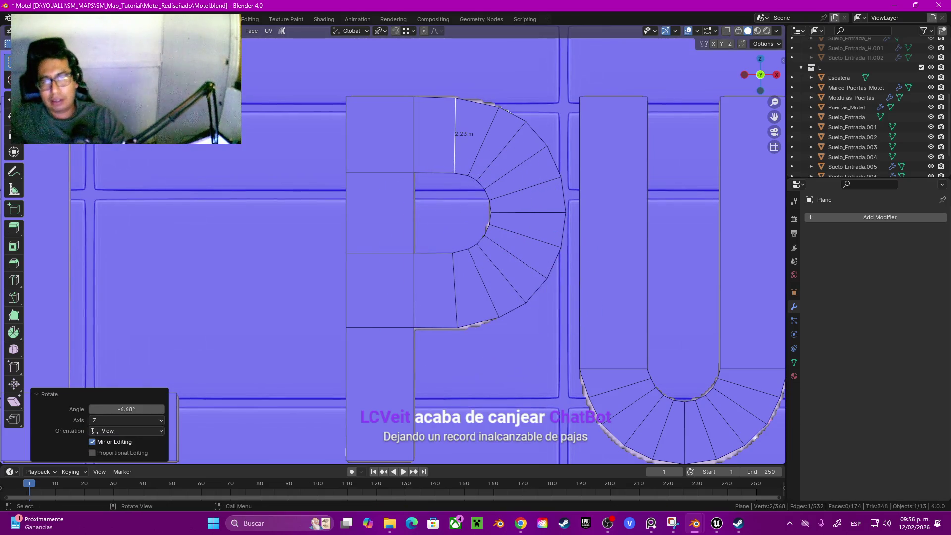
pyautogui.hotkey('ctrl', 'z')
pyautogui.press('s')
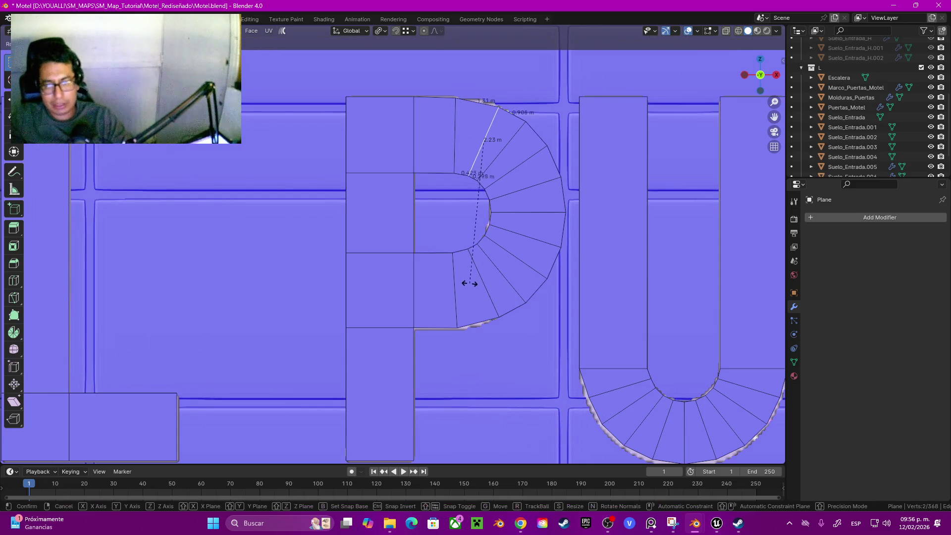
pyautogui.press('Return')
pyautogui.click(482, 282)
pyautogui.press('r')
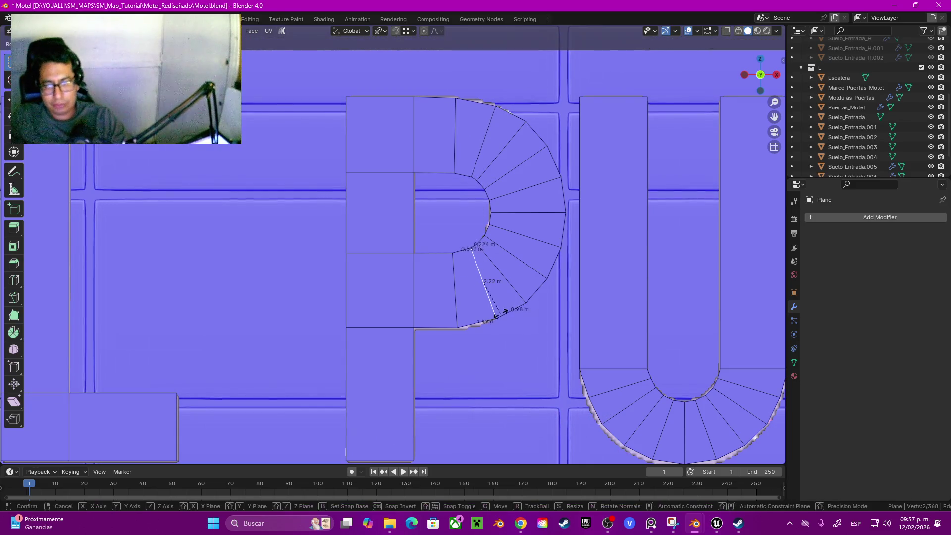
pyautogui.press('Return')
pyautogui.scroll(-7, 392, 245)
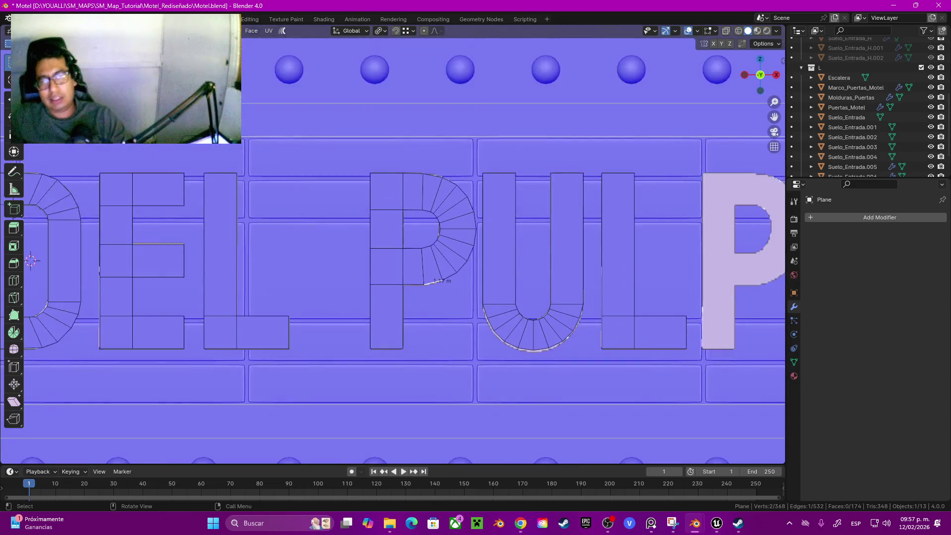
# Duplicate the finished P 0.49584 m along X onto PULPO's second P.
pyautogui.press('l')
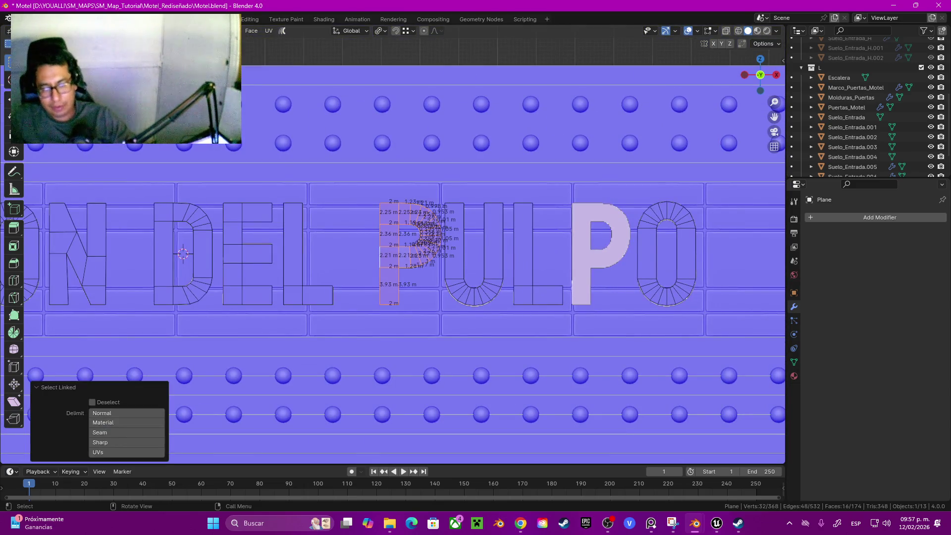
pyautogui.press('g')
pyautogui.press('x')
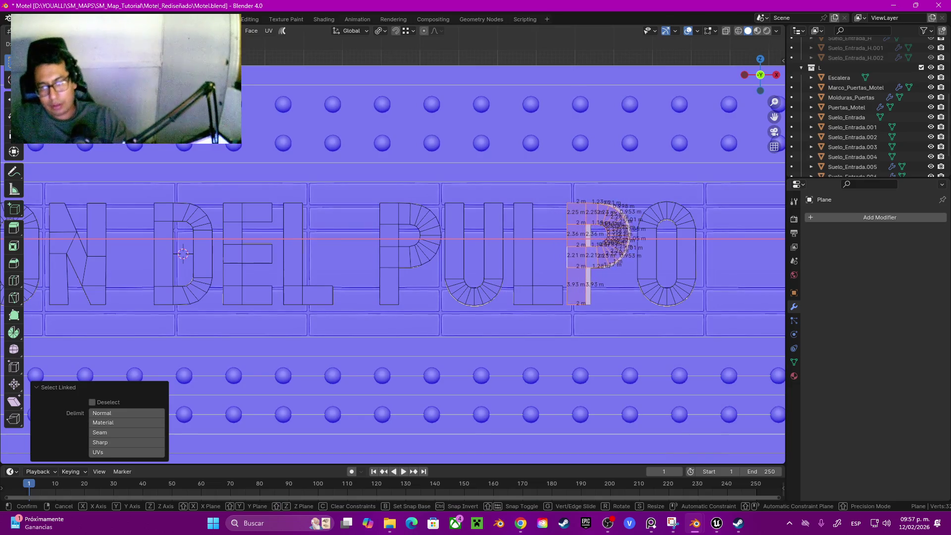
pyautogui.click(491, 280)
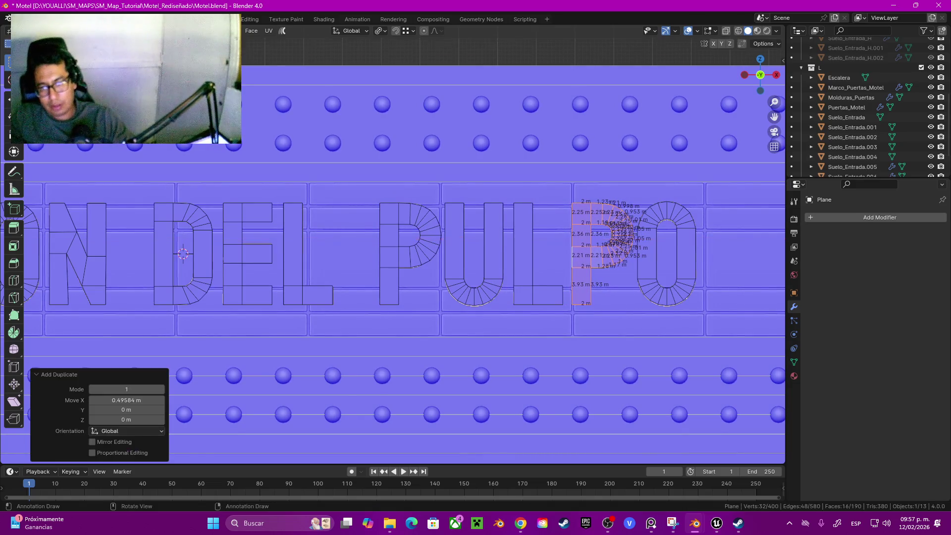
pyautogui.scroll(-5, 491, 280)
pyautogui.press('z')
pyautogui.scroll(-2, 491, 281)
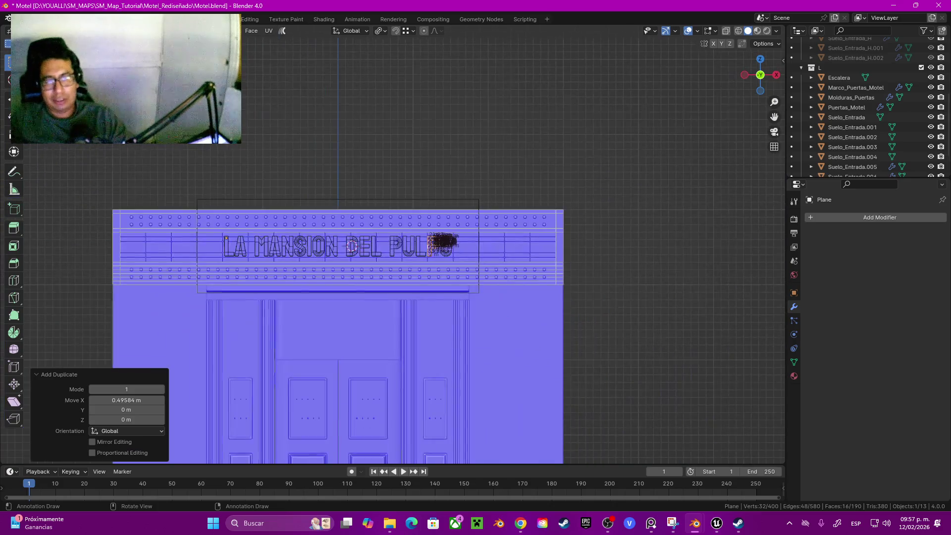
pyautogui.moveTo(491, 281)
pyautogui.mouseDown(button='middle')
pyautogui.moveTo(441, 332)
pyautogui.moveTo(421, 317)
pyautogui.mouseUp(button='middle')
# Select all the letter geometry and extrude it 0.05 m deep.
pyautogui.press('a')
pyautogui.press('g')
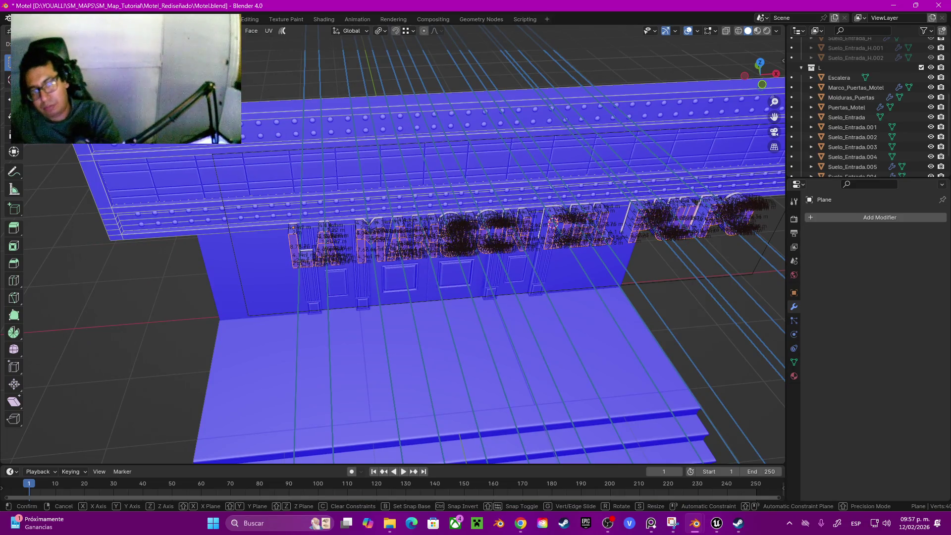
pyautogui.press('Return')
pyautogui.moveTo(396, 297)
pyautogui.mouseDown(button='middle')
pyautogui.moveTo(347, 278)
pyautogui.moveTo(397, 278)
pyautogui.mouseUp(button='middle')
pyautogui.write('0.05')
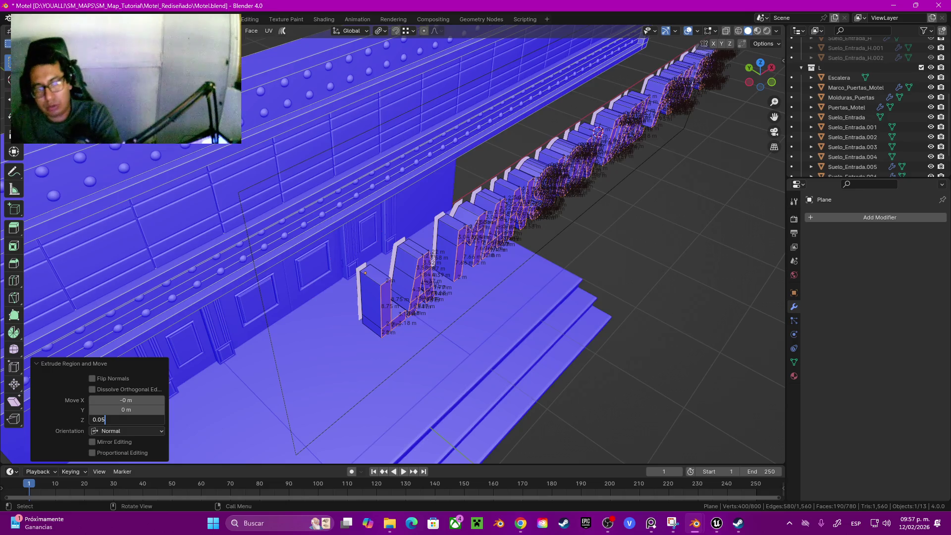
pyautogui.press('Return')
pyautogui.moveTo(396, 297)
pyautogui.mouseDown(button='middle')
pyautogui.moveTo(376, 208)
pyautogui.moveTo(345, 166)
pyautogui.mouseUp(button='middle')
# Grow the selection to all letter faces and move them 0.10526 m along Y onto the sign front.
pyautogui.press('ctrl+KP_Add')
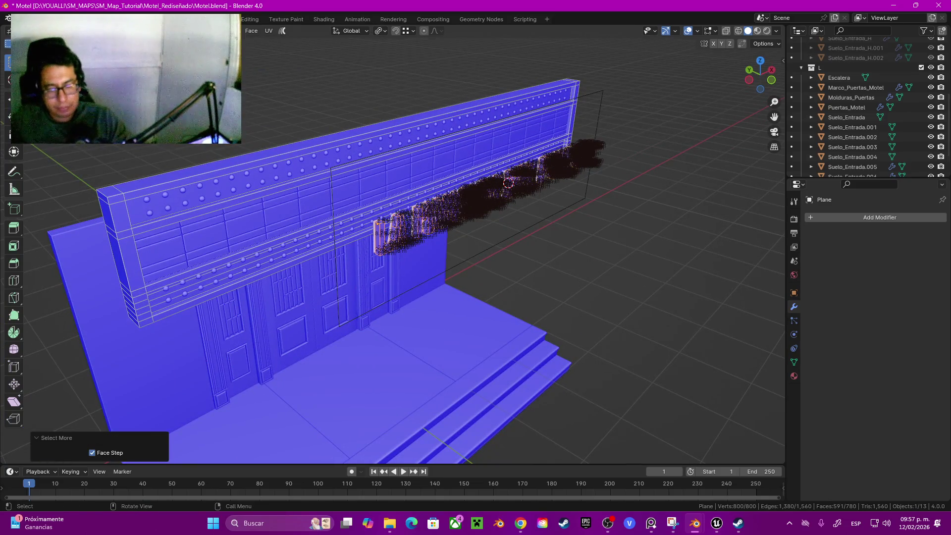
pyautogui.press('g')
pyautogui.press('y')
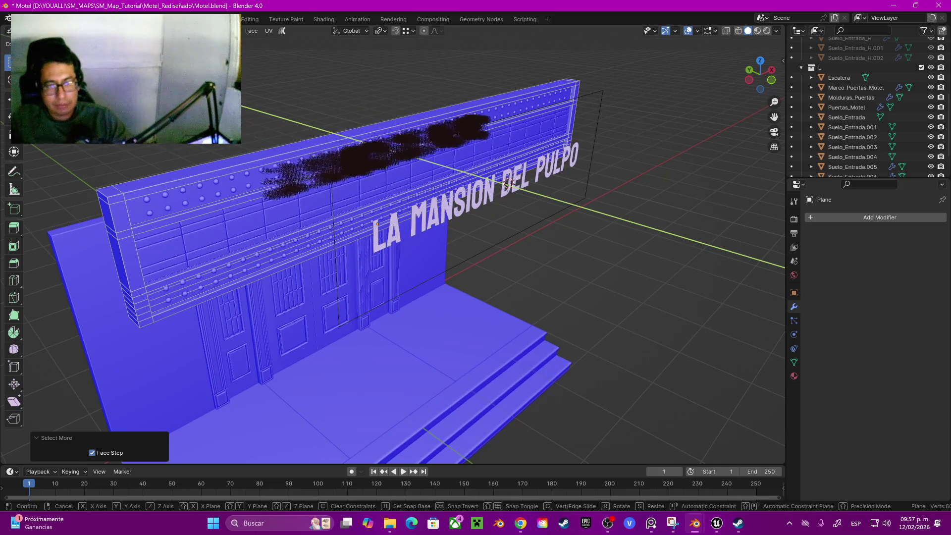
pyautogui.click(555, 158)
pyautogui.scroll(2, 555, 158)
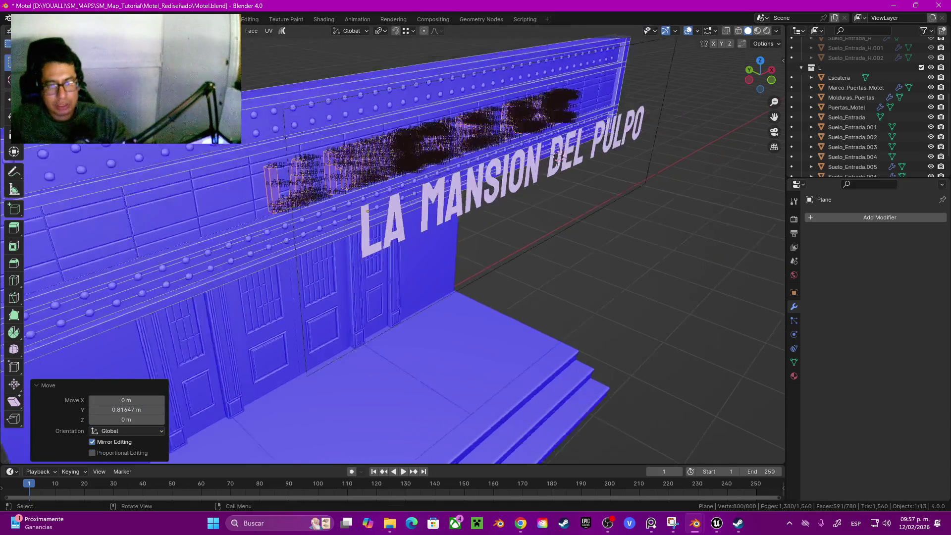
pyautogui.scroll(6, 555, 158)
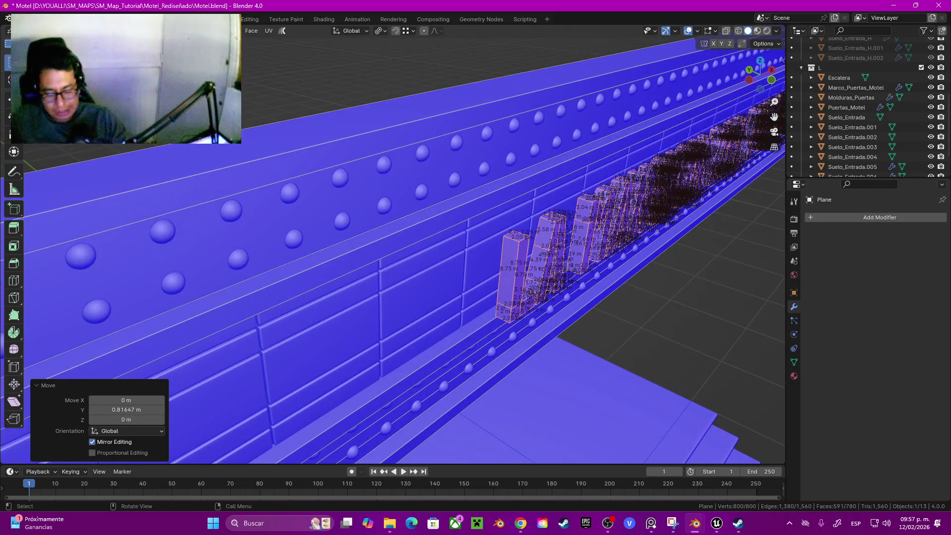
pyautogui.press('g')
pyautogui.press('y')
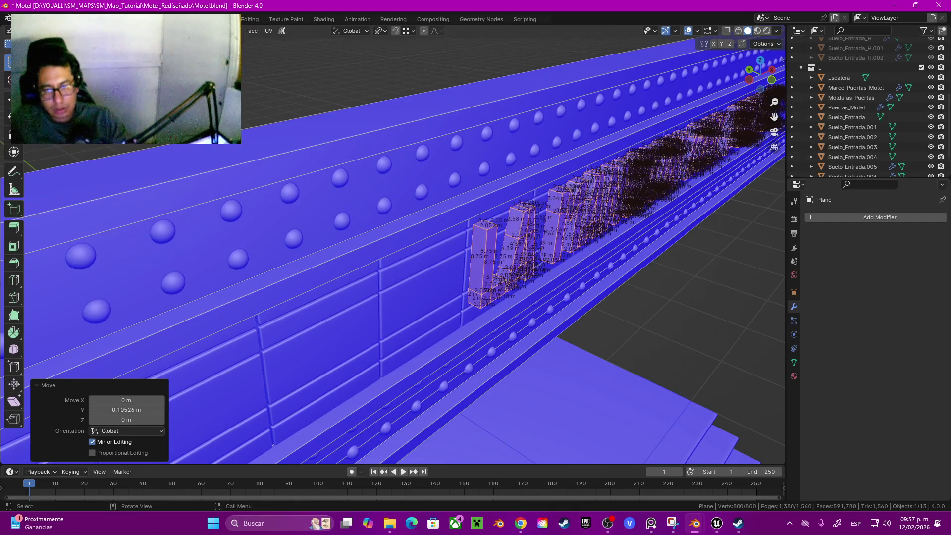
pyautogui.press('Return')
# Check the facade from the front, leave Edit Mode and select the reference lettering empty.
pyautogui.scroll(-8, 392, 248)
pyautogui.moveTo(392, 248)
pyautogui.mouseDown(button='middle')
pyautogui.moveTo(371, 223)
pyautogui.moveTo(382, 238)
pyautogui.moveTo(327, 223)
pyautogui.moveTo(376, 198)
pyautogui.moveTo(347, 238)
pyautogui.mouseUp(button='middle')
pyautogui.scroll(4, 392, 248)
pyautogui.scroll(-3, 392, 247)
pyautogui.scroll(-5, 501, 286)
pyautogui.press('Tab')
pyautogui.click(458, 269)
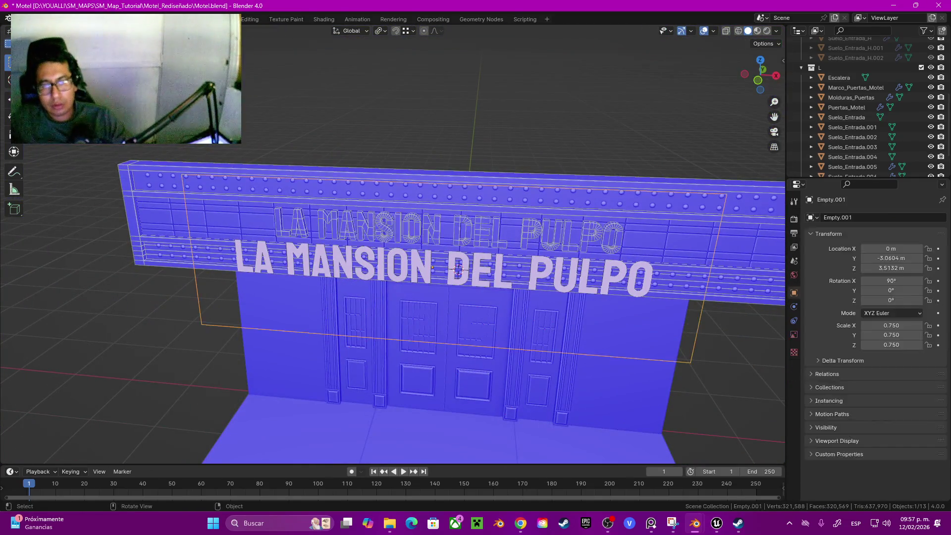
# Delete the reference lettering empty and turn off the Face Orientation overlay.
pyautogui.press('Delete')
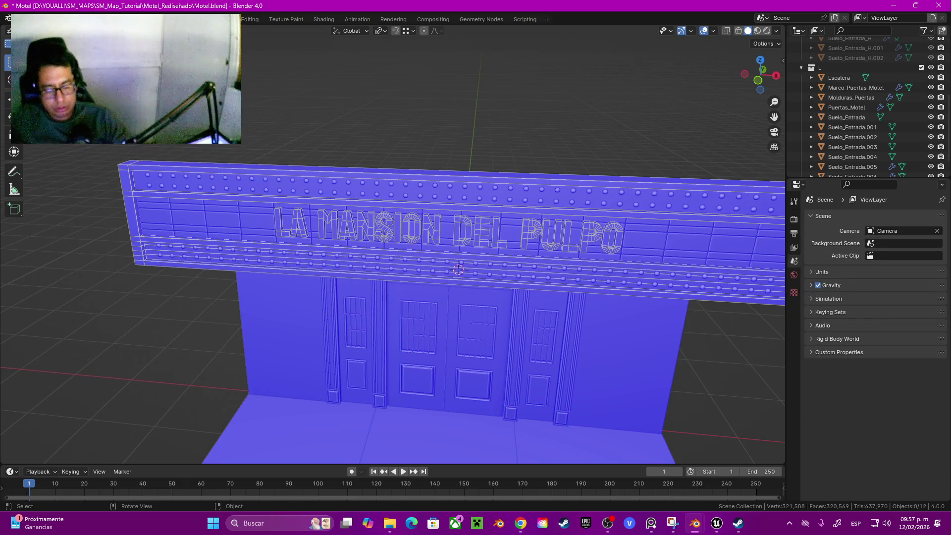
pyautogui.press('q')
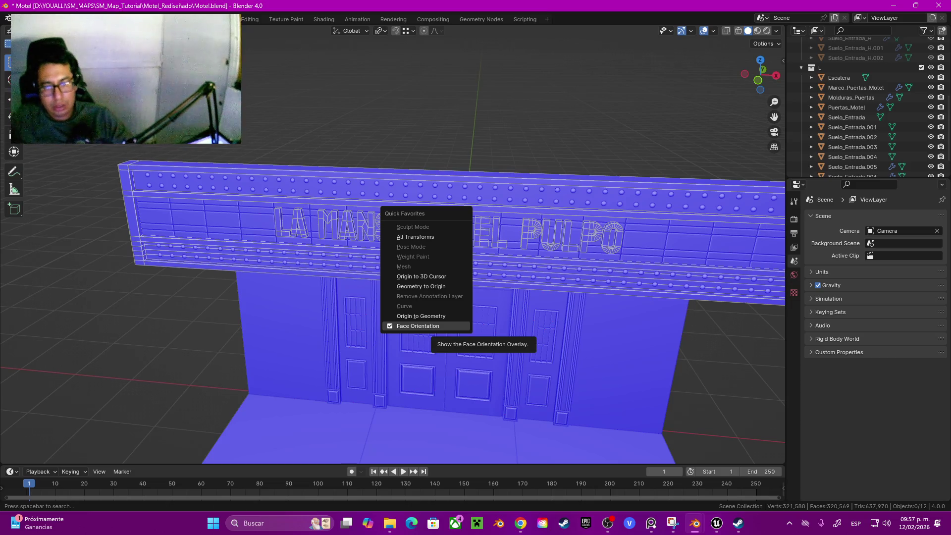
pyautogui.click(418, 326)
pyautogui.press('q')
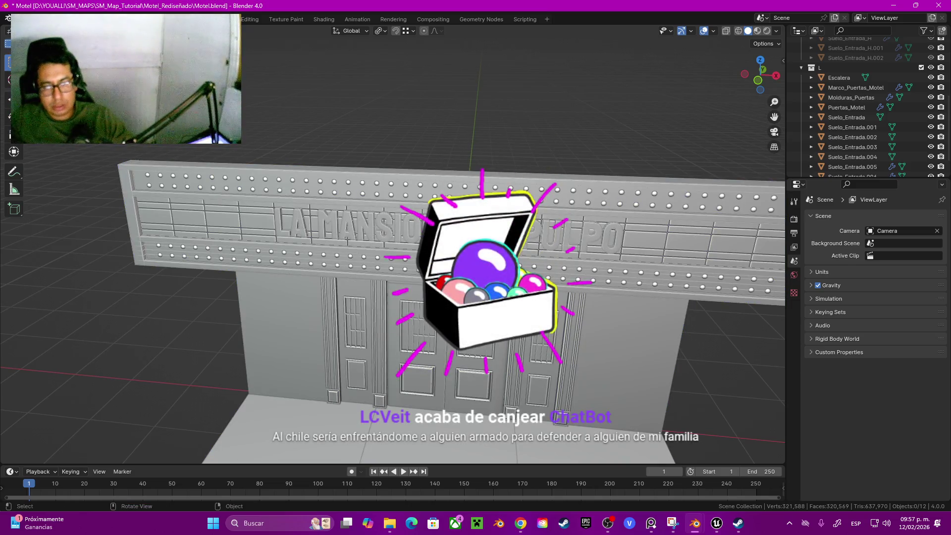
pyautogui.click(337, 347)
# Inspect the grey extruded sign lettering from a straight front view.
pyautogui.moveTo(337, 347); pyautogui.dragTo(446, 342, button='middle')
pyautogui.scroll(3, 406, 228)
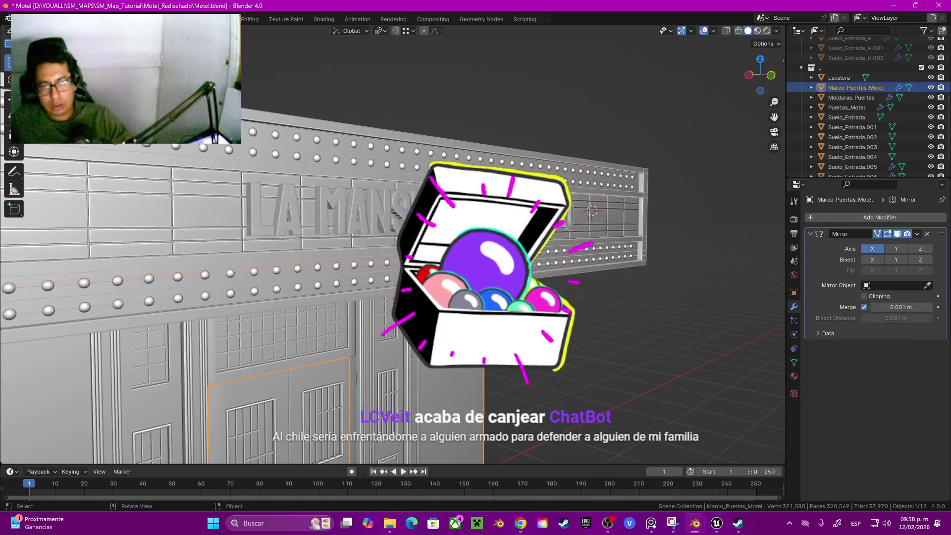
pyautogui.click(407, 223)
pyautogui.press('q')
pyautogui.press('Escape')
pyautogui.press('KP_1')
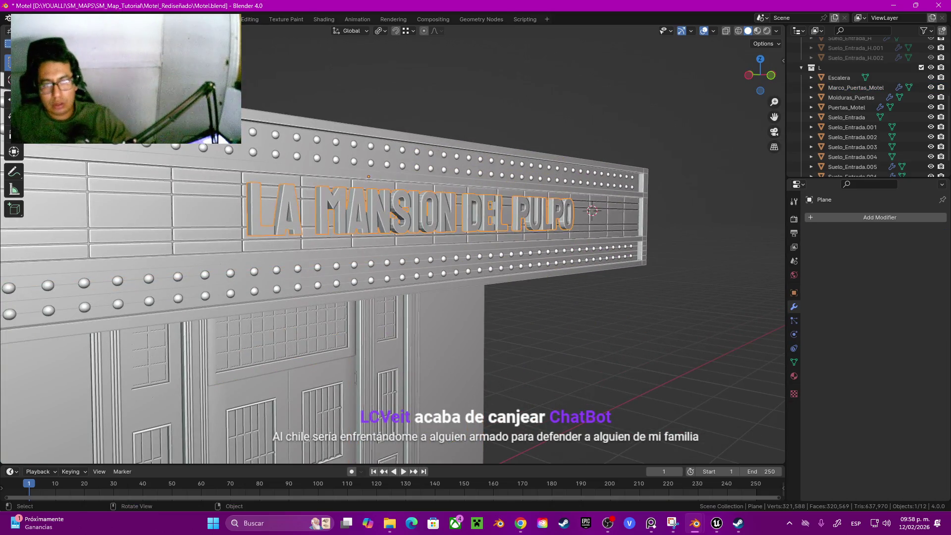
pyautogui.scroll(3, 391, 287)
pyautogui.scroll(-2, 391, 297)
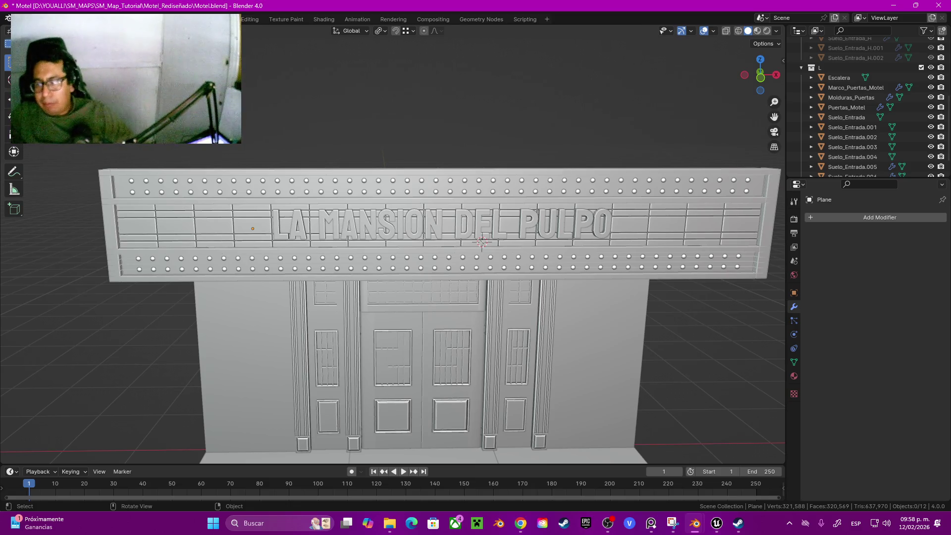
# Shade the LA MANSION DEL PULPO lettering smooth with 30° auto smooth.
pyautogui.scroll(-5, 391, 248)
pyautogui.moveTo(391, 248)
pyautogui.mouseDown(button='middle')
pyautogui.moveTo(337, 244)
pyautogui.moveTo(392, 228)
pyautogui.moveTo(391, 297)
pyautogui.mouseUp(button='middle')
pyautogui.scroll(3, 337, 243)
pyautogui.scroll(3, 392, 248)
pyautogui.scroll(3, 392, 248)
pyautogui.click(436, 213)
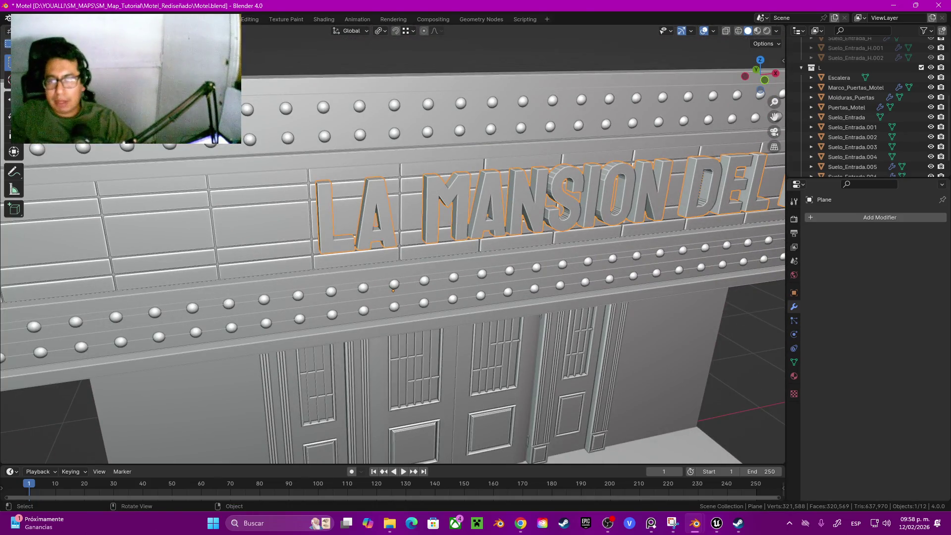
pyautogui.rightClick(434, 207)
pyautogui.click(433, 208)
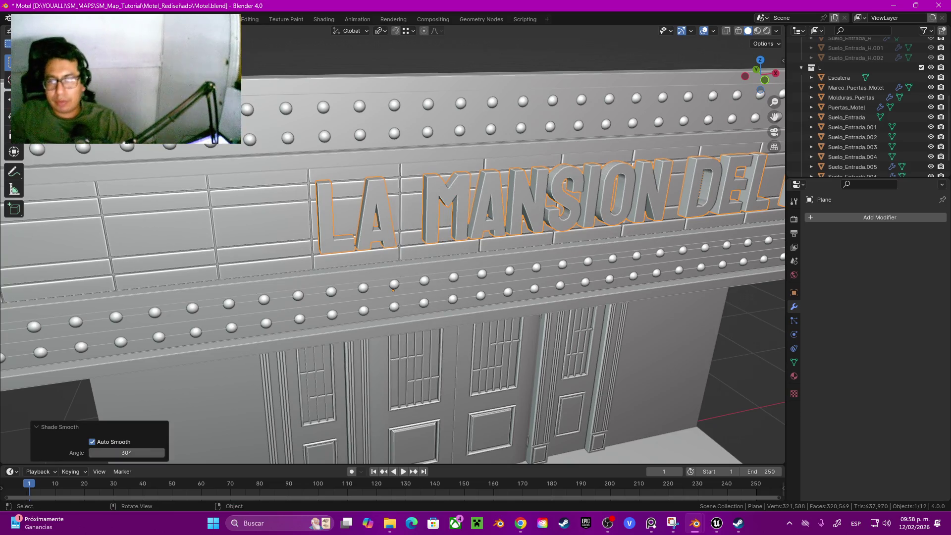
# Put the lettering into Edit Mode and view the facade from above.
pyautogui.scroll(-5, 496, 223)
pyautogui.moveTo(495, 223)
pyautogui.mouseDown(button='middle')
pyautogui.moveTo(589, 218)
pyautogui.moveTo(533, 198)
pyautogui.moveTo(644, 169)
pyautogui.moveTo(609, 144)
pyautogui.mouseUp(button='middle')
pyautogui.scroll(2, 496, 223)
pyautogui.press('Tab')
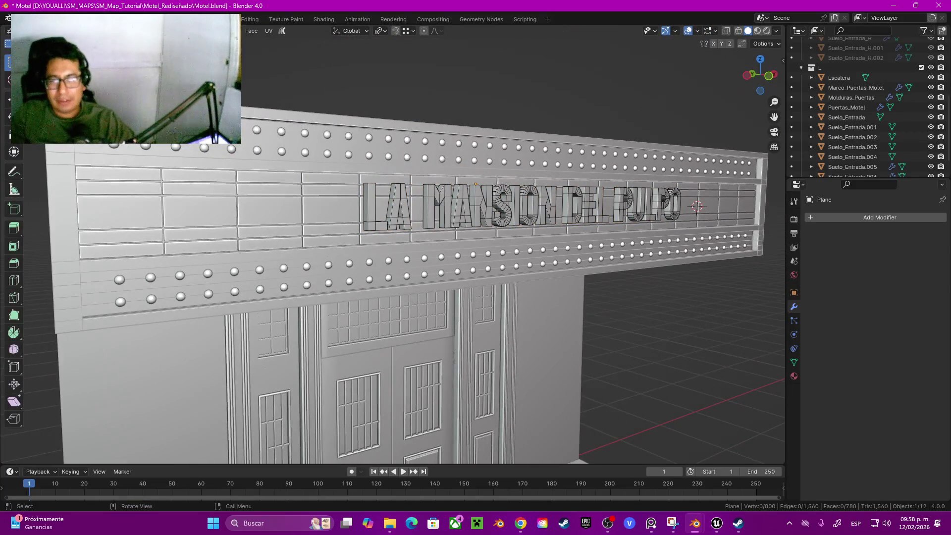
pyautogui.scroll(-3, 396, 238)
pyautogui.scroll(2, 862, 109)
pyautogui.scroll(-2, 396, 237)
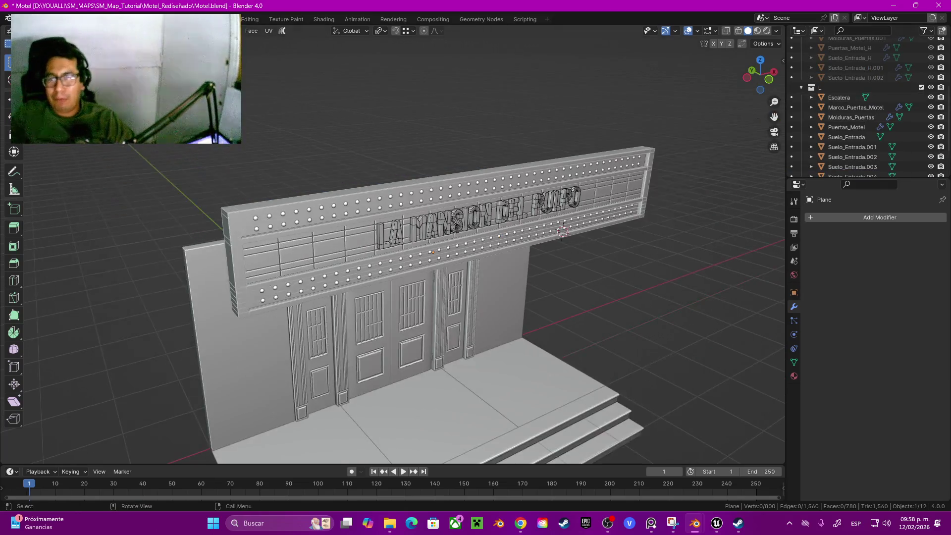
pyautogui.moveTo(535, 144)
pyautogui.mouseDown(button='middle')
pyautogui.moveTo(550, 198)
pyautogui.moveTo(540, 144)
pyautogui.moveTo(427, 174)
pyautogui.mouseUp(button='middle')
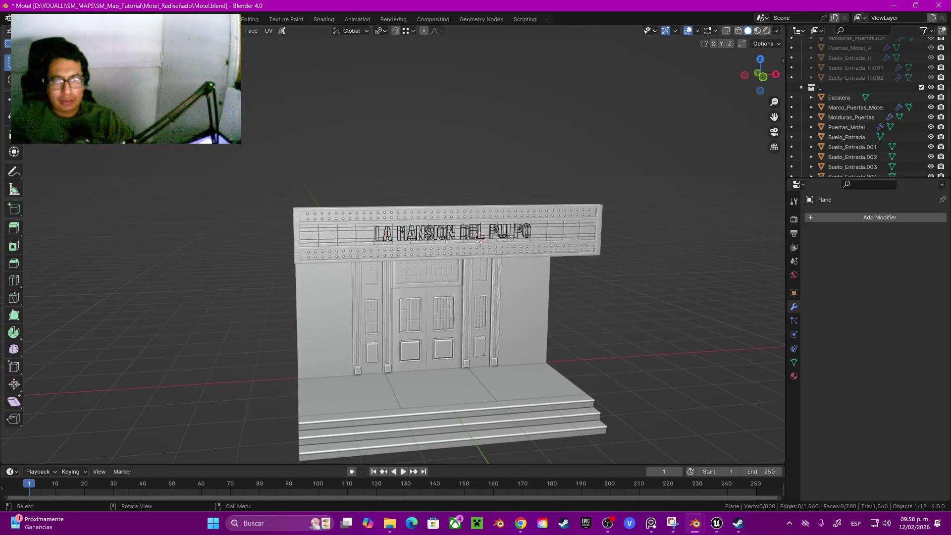
# Save Motel.blend and return the lettering to Object Mode.
pyautogui.hotkey('ctrl', 's')
pyautogui.scroll(5, 393, 243)
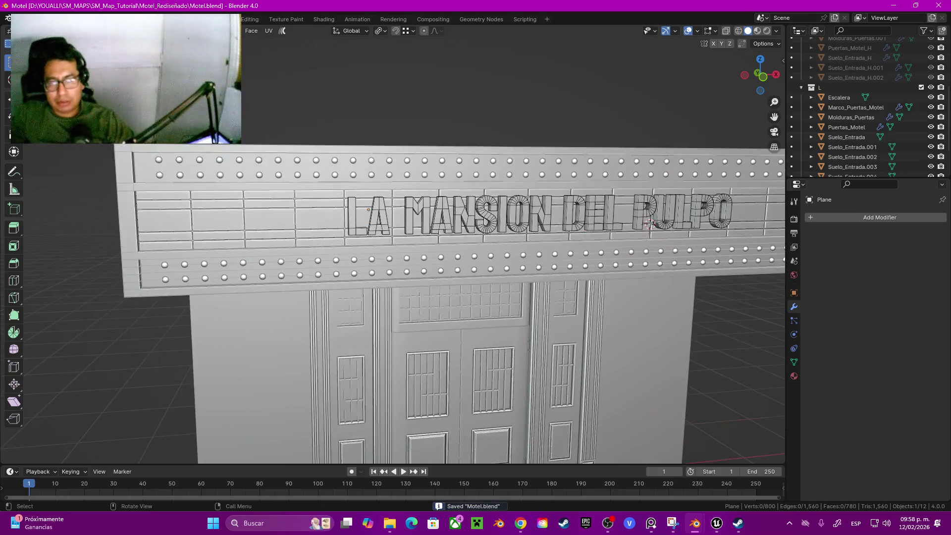
pyautogui.press('Tab')
pyautogui.scroll(-2, 393, 243)
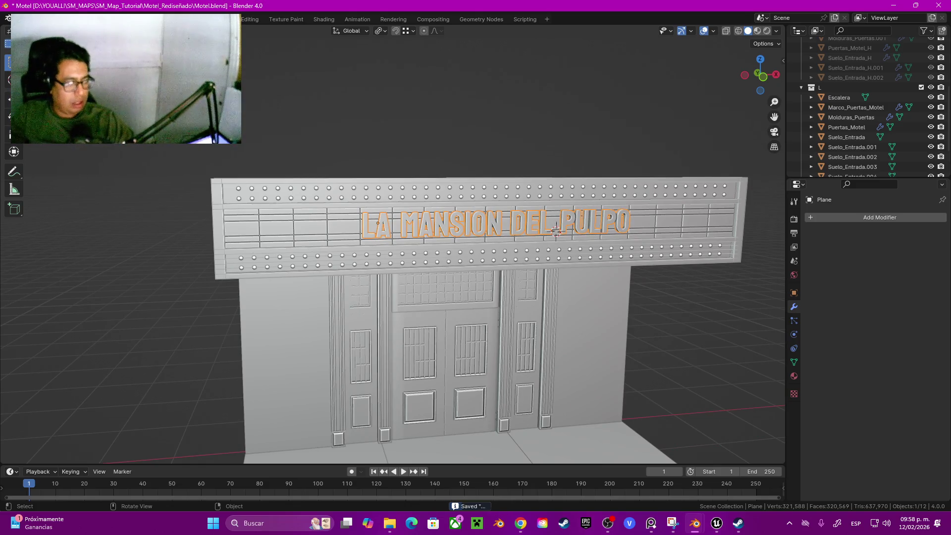
pyautogui.moveTo(475, 248)
pyautogui.mouseDown(button='middle')
pyautogui.moveTo(435, 233)
pyautogui.moveTo(515, 233)
pyautogui.moveTo(501, 235)
pyautogui.mouseUp(button='middle')
pyautogui.scroll(5, 229, 294)
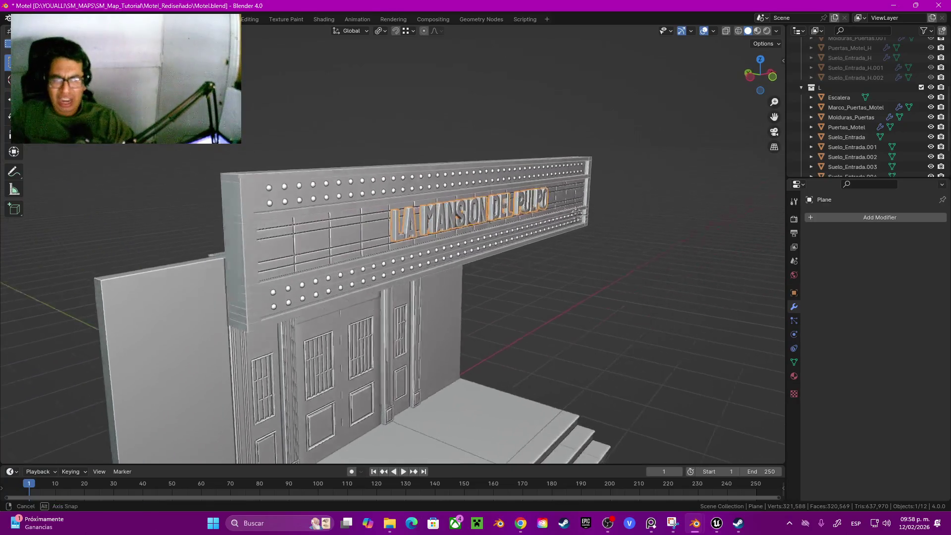
# Select the sign's paneled board and view it straight from the front.
pyautogui.press('q')
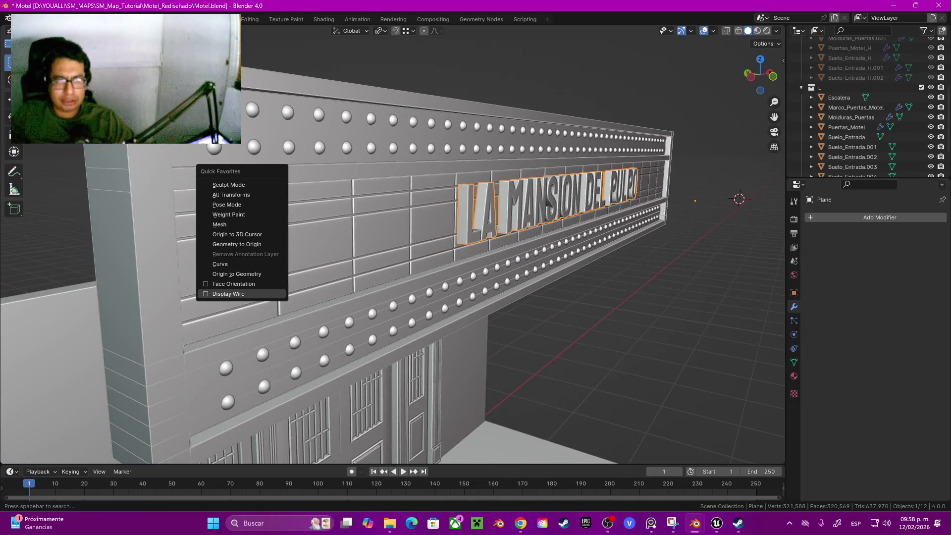
pyautogui.press('Escape')
pyautogui.press('q')
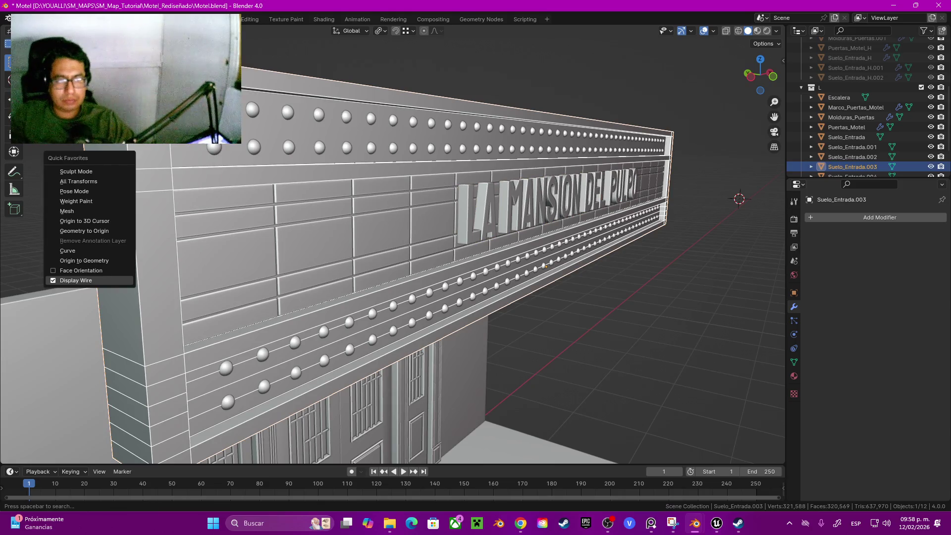
pyautogui.press('Escape')
pyautogui.click(213, 233)
pyautogui.press('KP_1')
pyautogui.scroll(2, 476, 238)
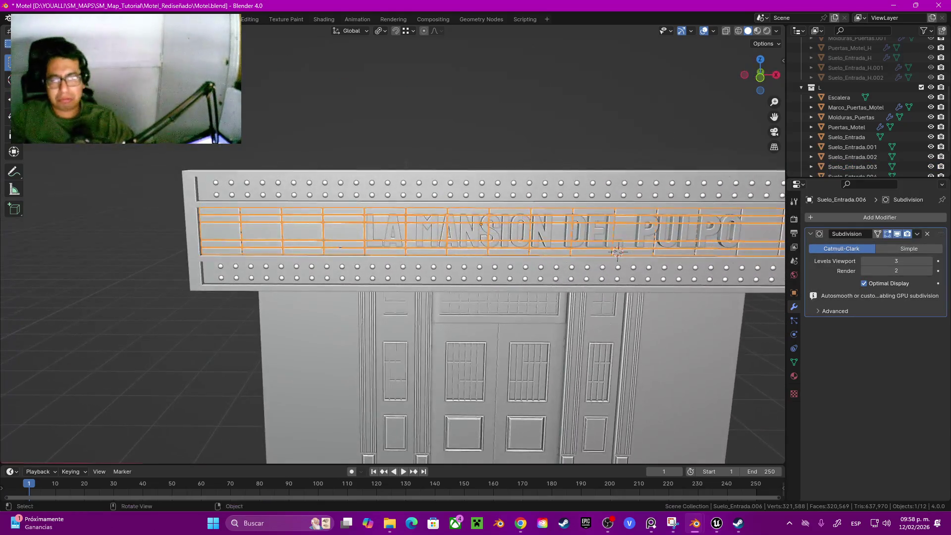
# Check the letters, light dots and boards, then duplicate sign board Suelo_Entrada.003.
pyautogui.click(495, 230)
pyautogui.scroll(-2, 476, 238)
pyautogui.moveTo(476, 238); pyautogui.dragTo(377, 208, button='middle')
pyautogui.click(501, 248)
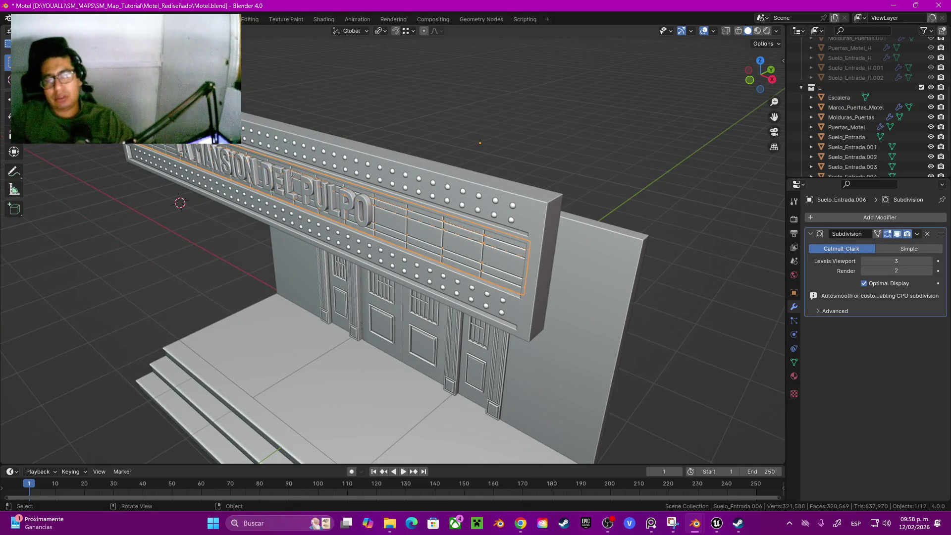
pyautogui.click(278, 217)
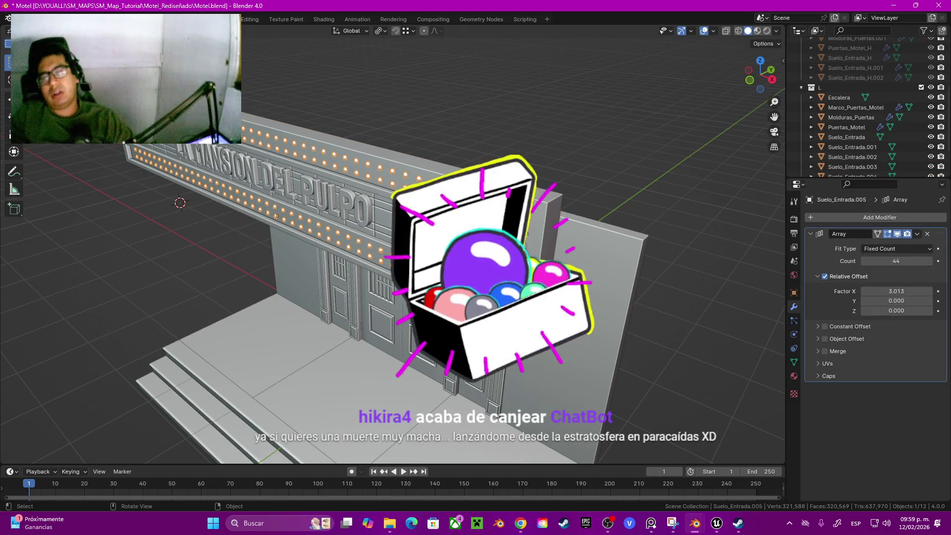
pyautogui.click(277, 217)
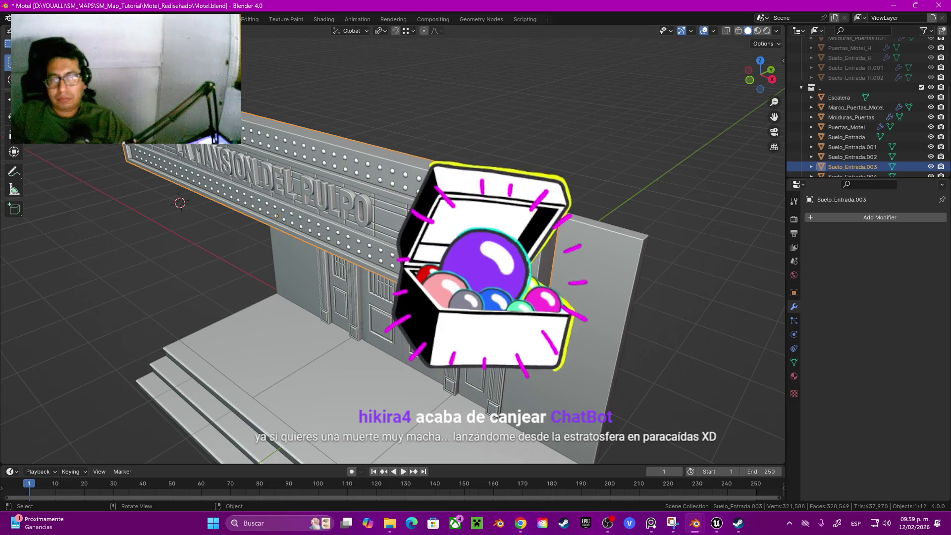
pyautogui.hotkey('shift', 'd')
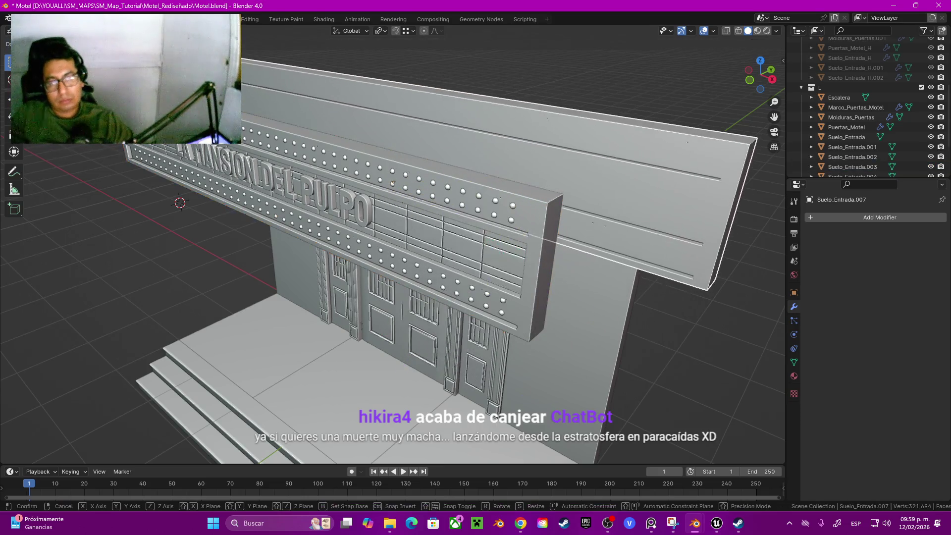
# Join the board copy with the letters, then undo and redo the join.
pyautogui.press('Escape')
pyautogui.keyDown('shift'); pyautogui.click(297, 188); pyautogui.keyUp('shift')
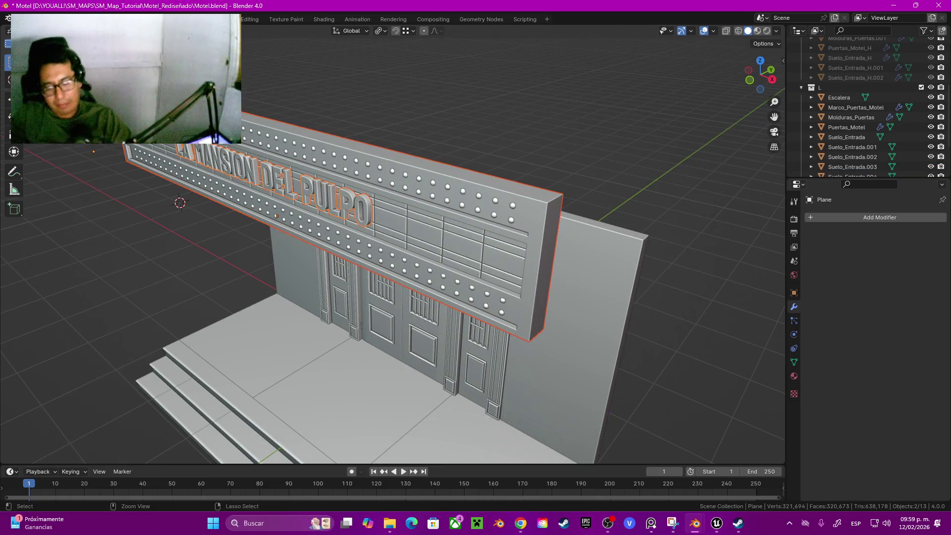
pyautogui.hotkey('ctrl', 'j')
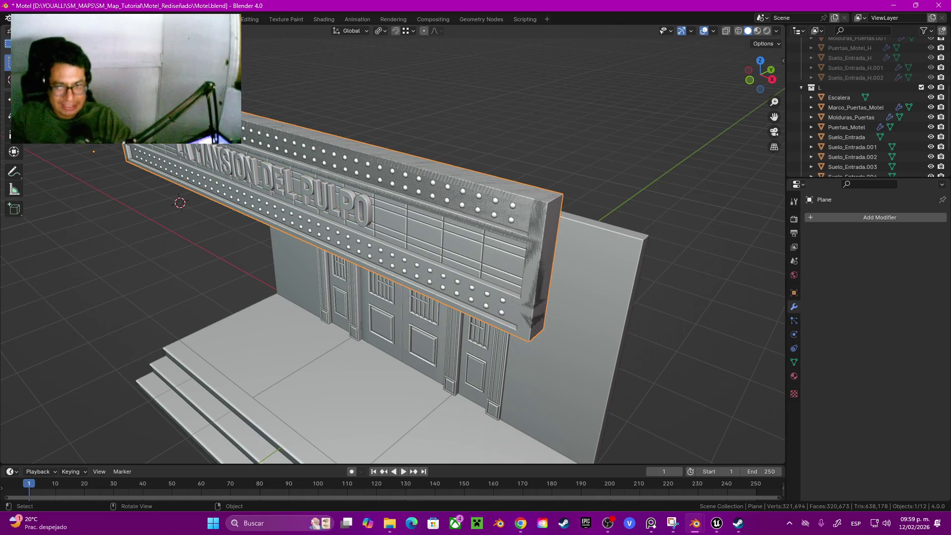
pyautogui.moveTo(396, 247); pyautogui.dragTo(376, 258, button='middle')
pyautogui.hotkey('ctrl', 'z')
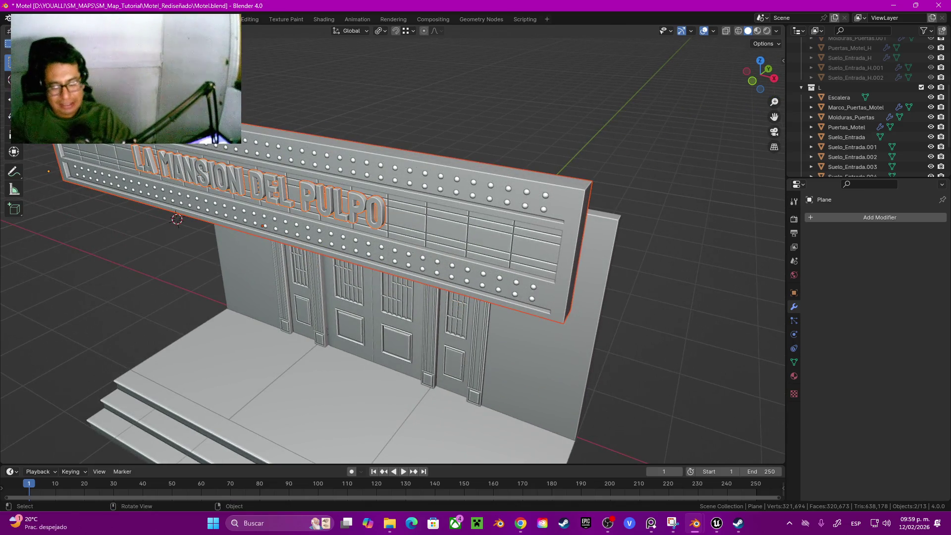
pyautogui.hotkey('ctrl', 'z')
pyautogui.hotkey('ctrl', 'z')
pyautogui.hotkey('ctrl', 'shift', 'z')
pyautogui.hotkey('ctrl', 'shift', 'z')
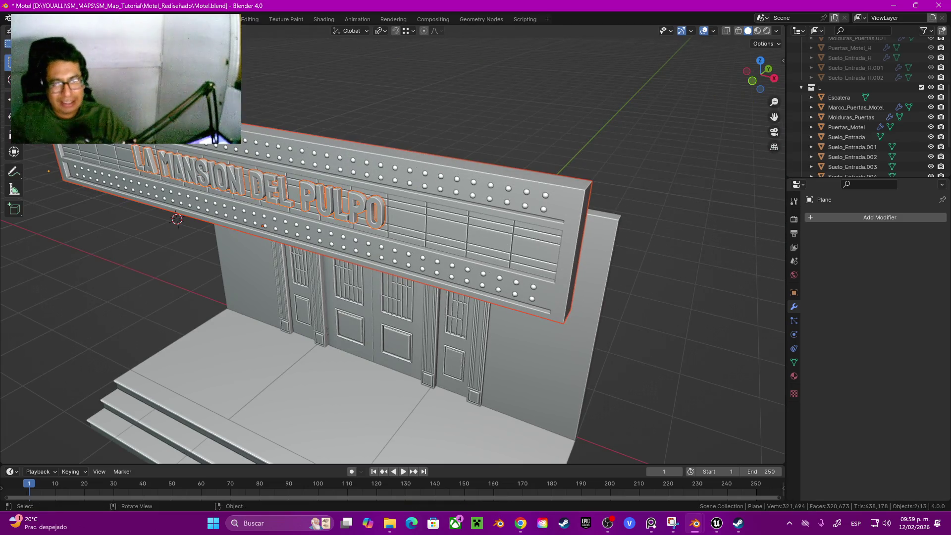
# Duplicate the letters in place and add Suelo_Entrada.003 to the selection.
pyautogui.hotkey('shift', 'd')
pyautogui.press('Escape')
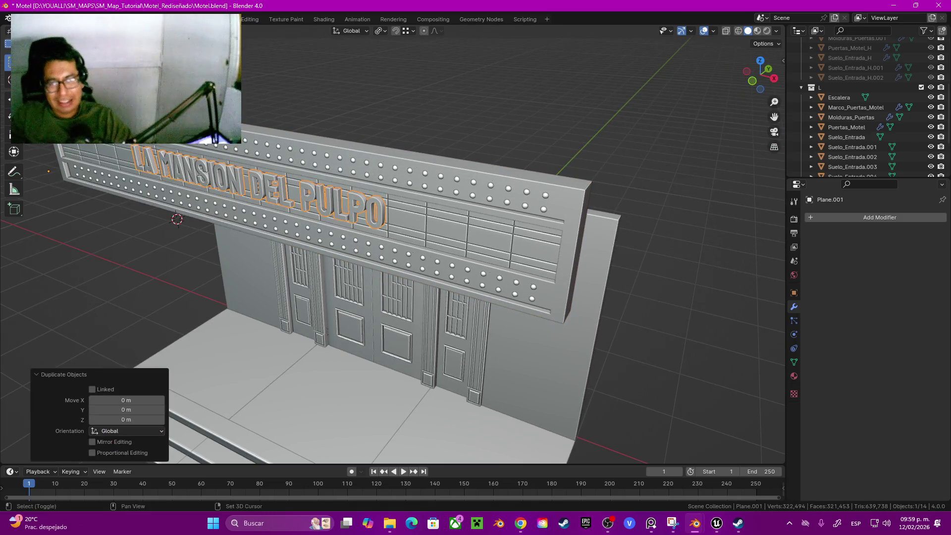
pyautogui.keyDown('shift'); pyautogui.click(263, 226); pyautogui.keyUp('shift')
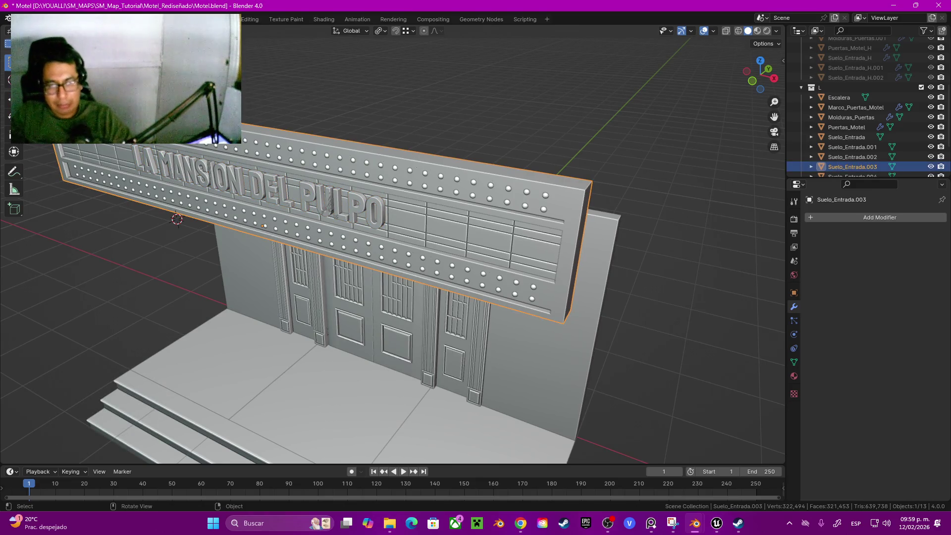
pyautogui.moveTo(262, 226)
pyautogui.mouseDown(button='middle')
pyautogui.moveTo(288, 233)
pyautogui.moveTo(255, 234)
pyautogui.mouseUp(button='middle')
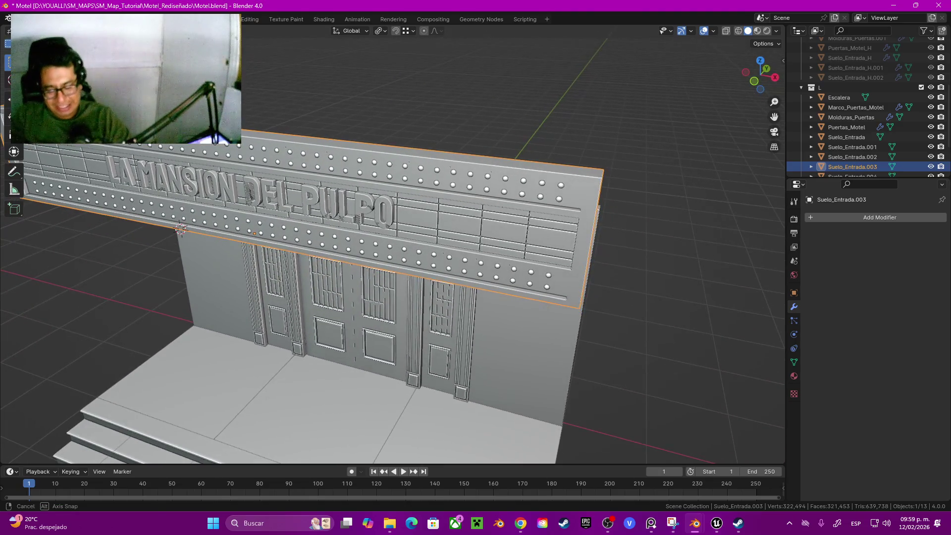
# Move the joined sign into collection L and rename it Cartel_Motel.
pyautogui.press('m')
pyautogui.press('l')
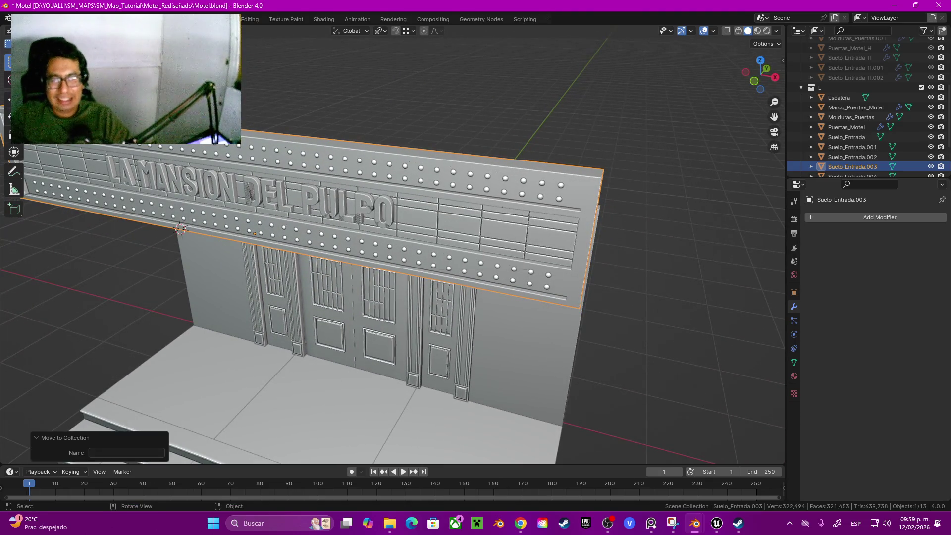
pyautogui.press('F2')
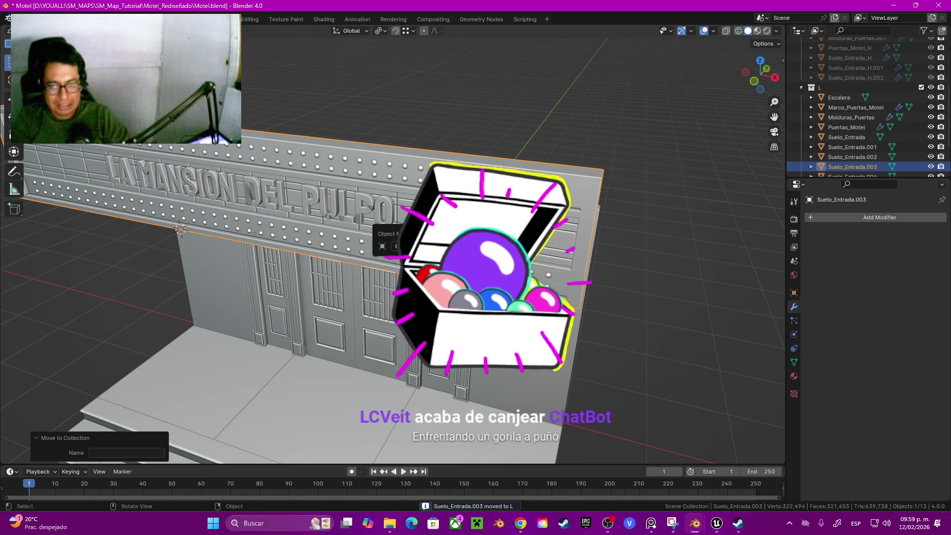
pyautogui.write('CARTE_')
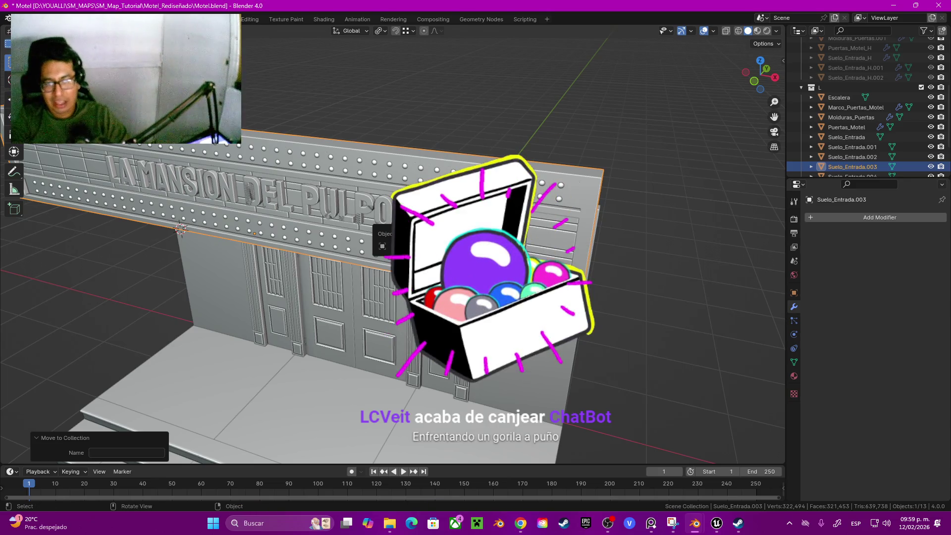
pyautogui.press('BackSpace')
pyautogui.press('BackSpace')
pyautogui.press('BackSpace')
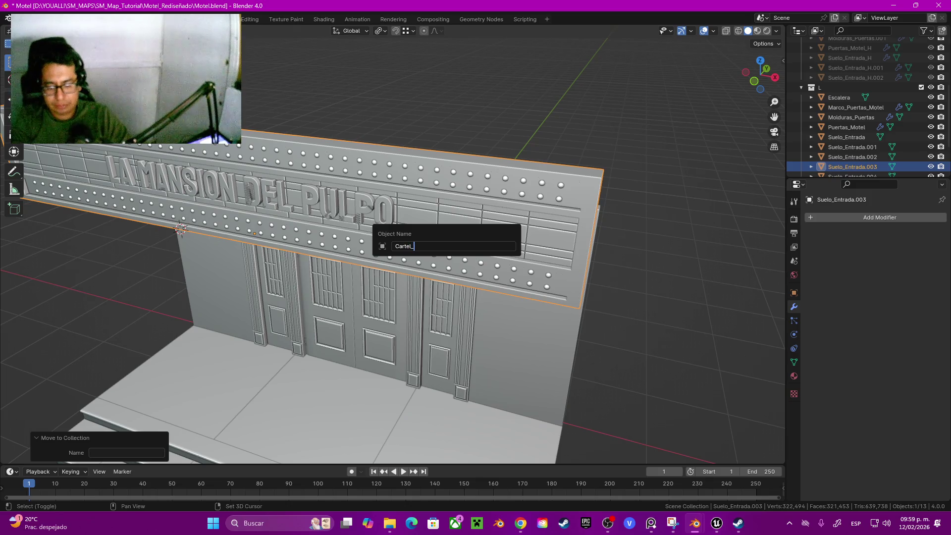
pyautogui.press('Return')
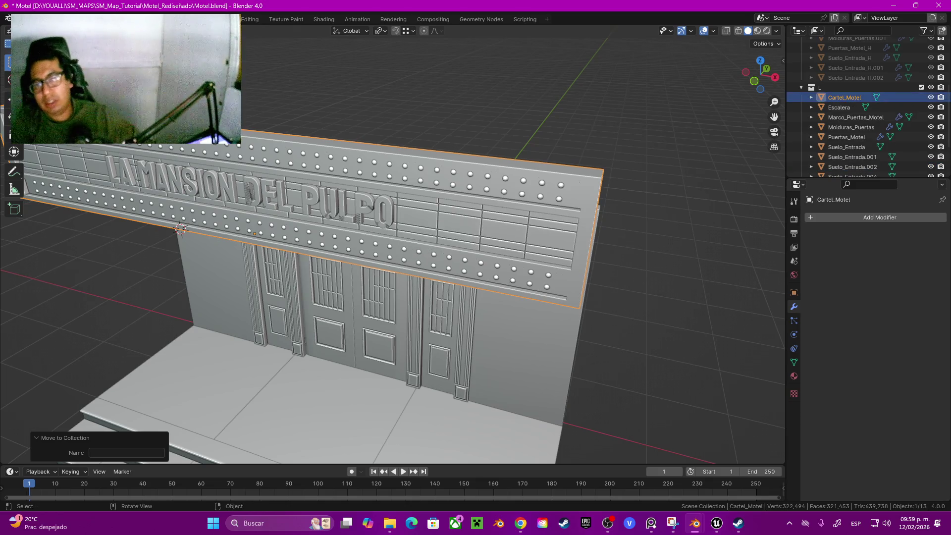